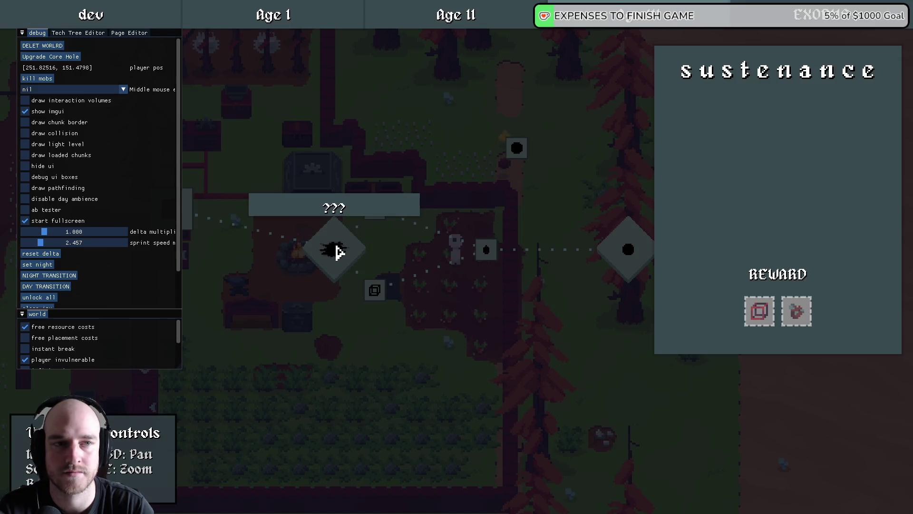
- Inspect the Frame Tribute, The Beginning, sustenance, The End. and TEMP DRAFT HOLD node panels, then close the last one
mouse_move(378, 213)
click(375, 291)
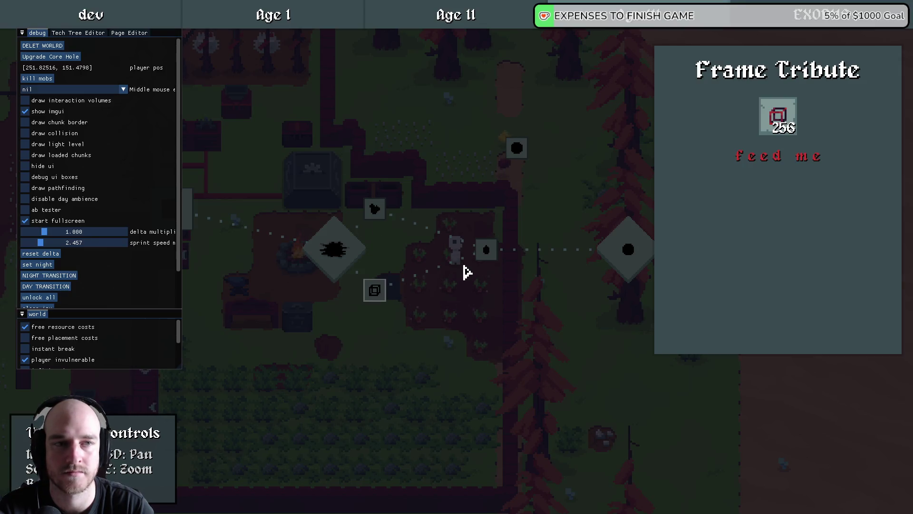
click(480, 252)
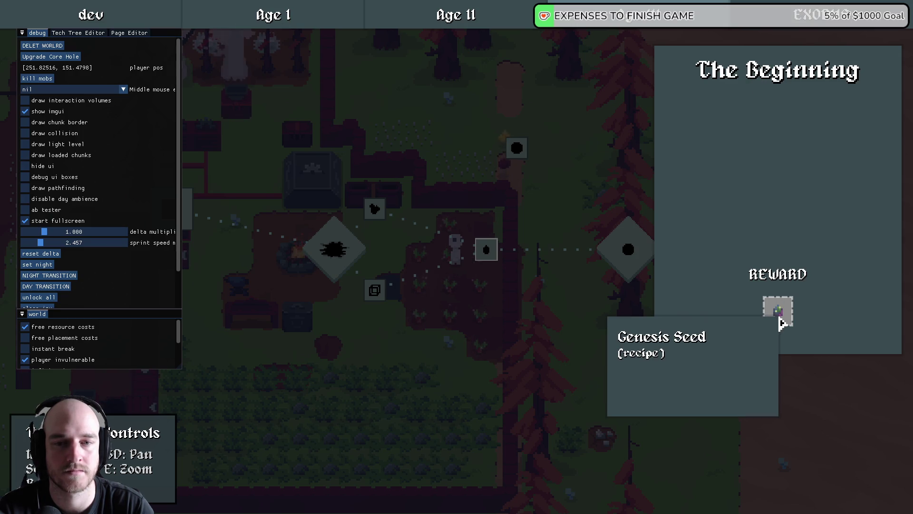
click(347, 254)
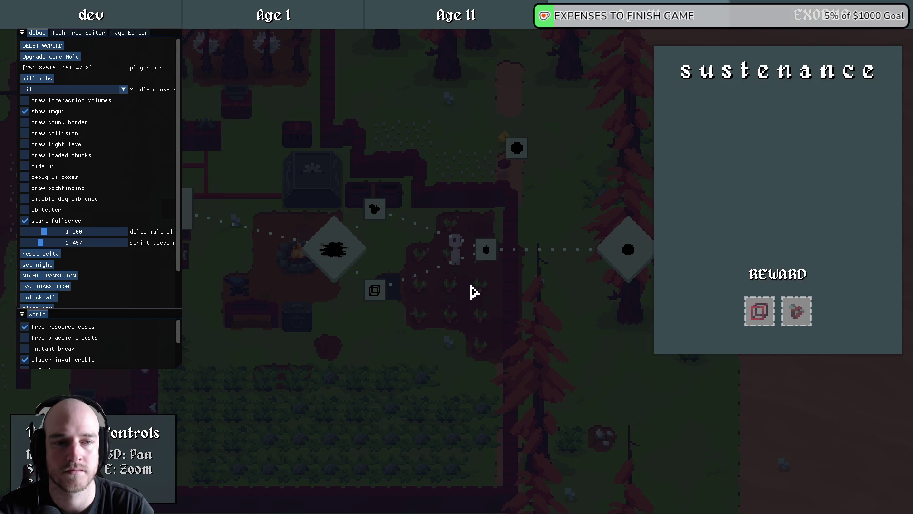
click(629, 250)
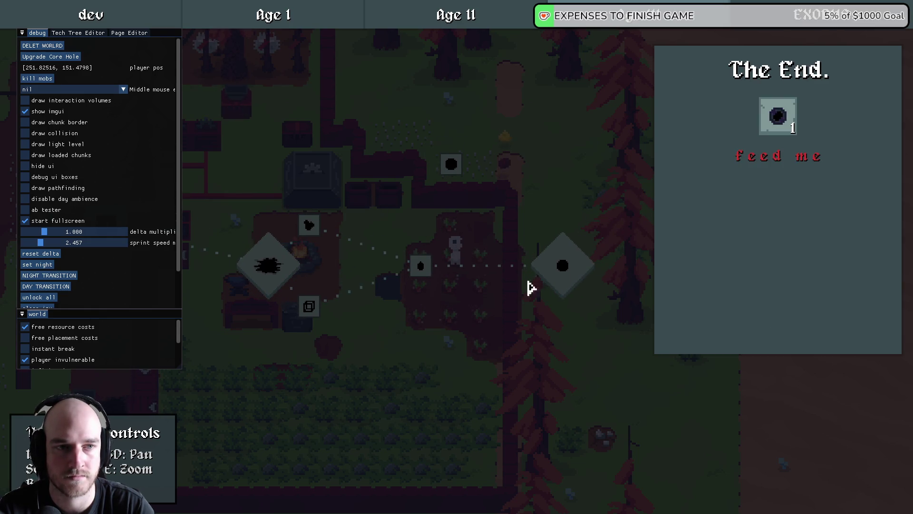
click(455, 174)
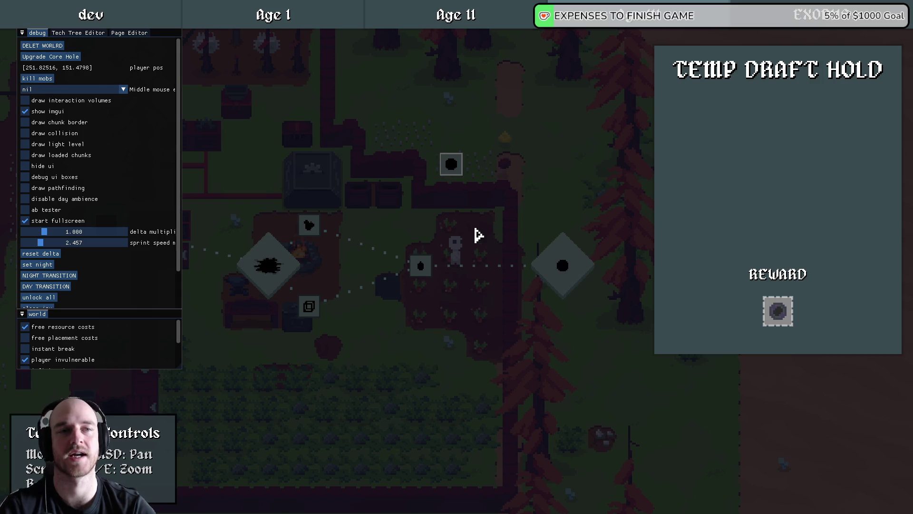
click(478, 235)
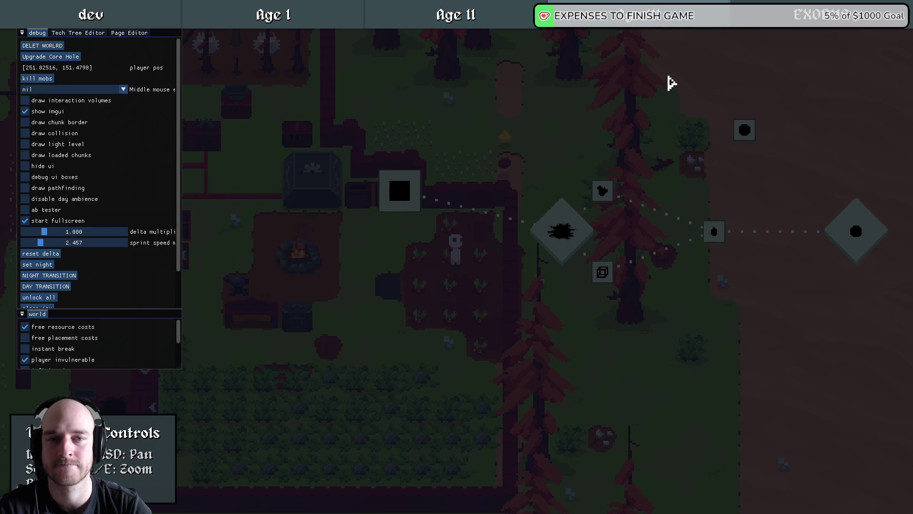
- Survey the Age II tech tree with the debug interface hidden
drag(671, 84, 516, 119)
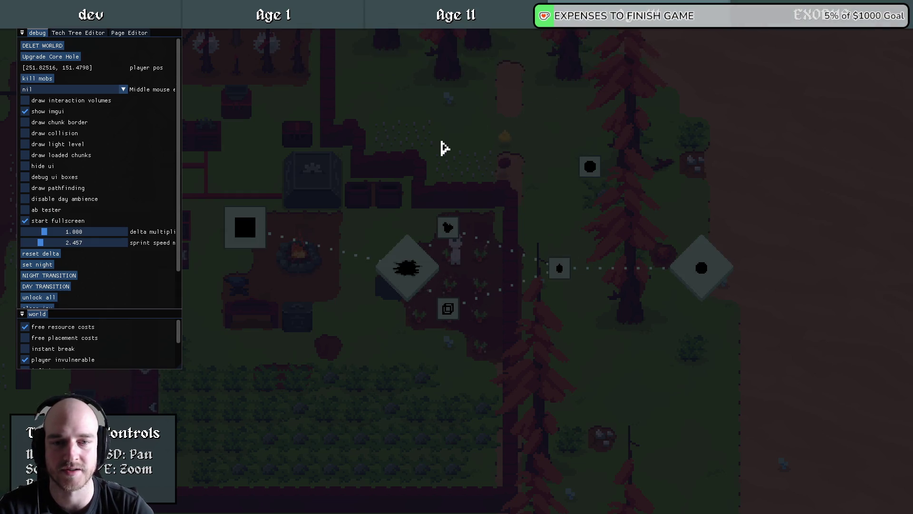
click(456, 15)
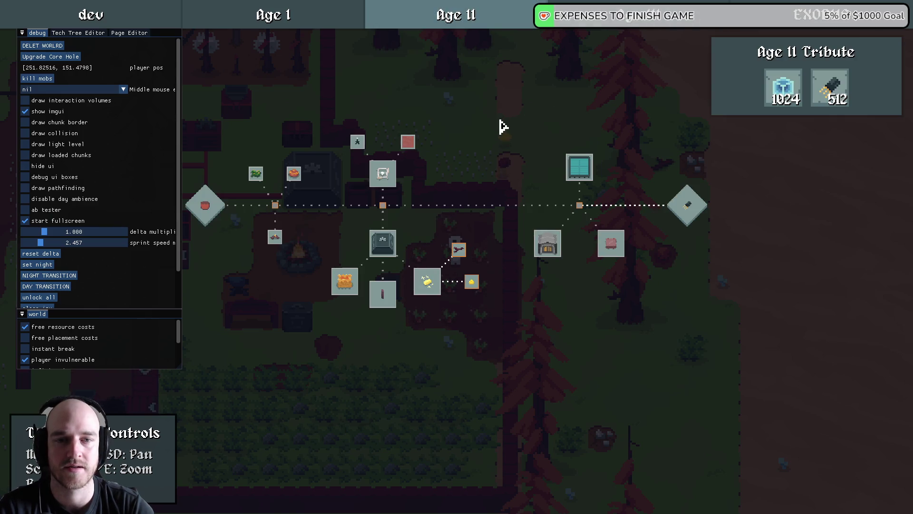
drag(503, 126, 583, 142)
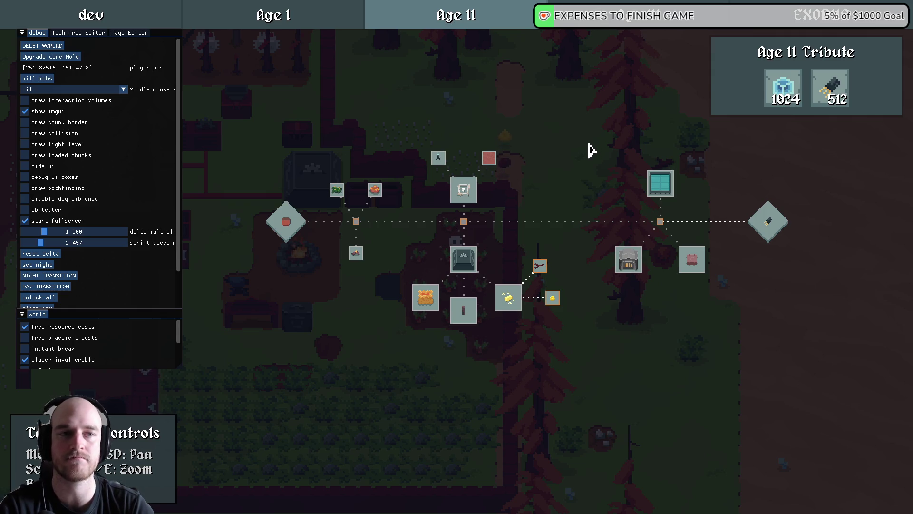
key(d)
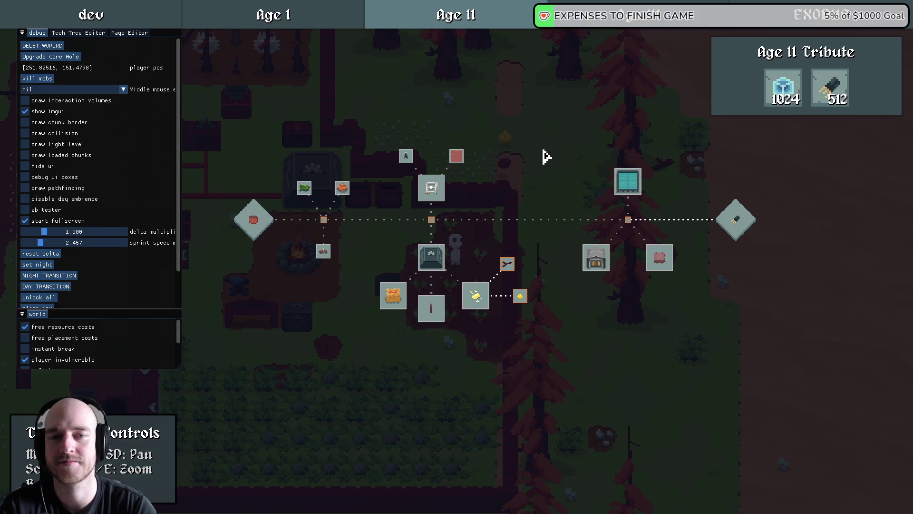
key(F1)
scroll(524, 237, up, 1)
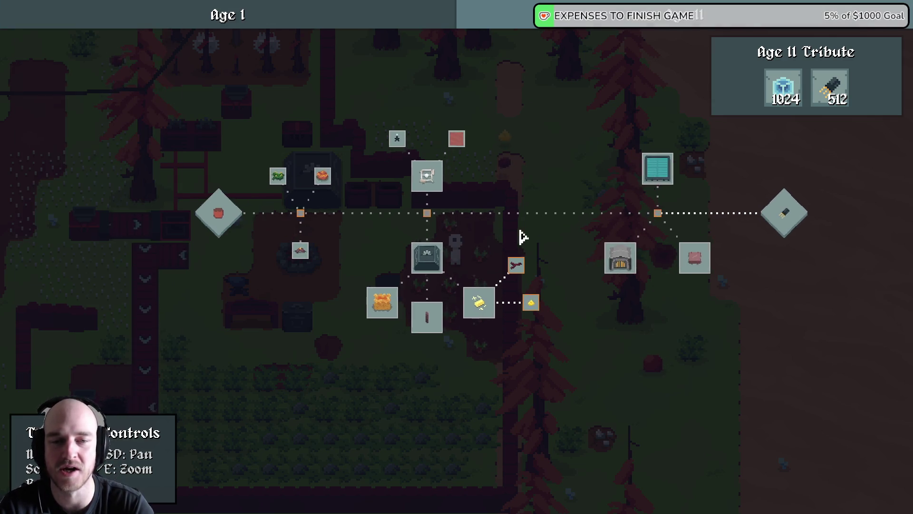
mouse_move(515, 214)
mouse_down()
mouse_move(452, 209)
mouse_move(447, 246)
mouse_move(560, 234)
mouse_move(321, 216)
mouse_up()
scroll(446, 212, down, 1)
scroll(448, 240, up, 2)
- Restore the debug interface, return to the first tree, lower the debug panel, and view Spatial Compression's details
key(F1)
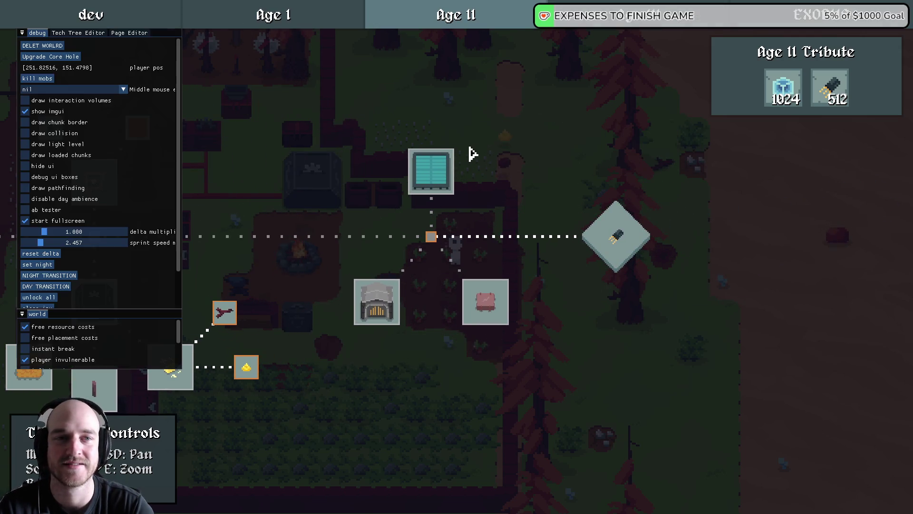
click(609, 14)
mouse_move(406, 180)
mouse_down()
mouse_move(497, 194)
mouse_move(410, 195)
mouse_up()
scroll(497, 194, down, 1)
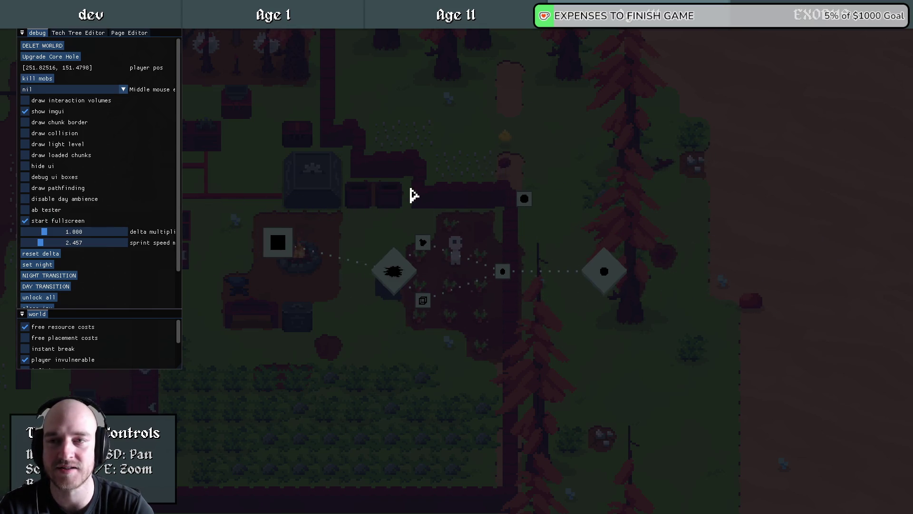
drag(169, 40, 158, 71)
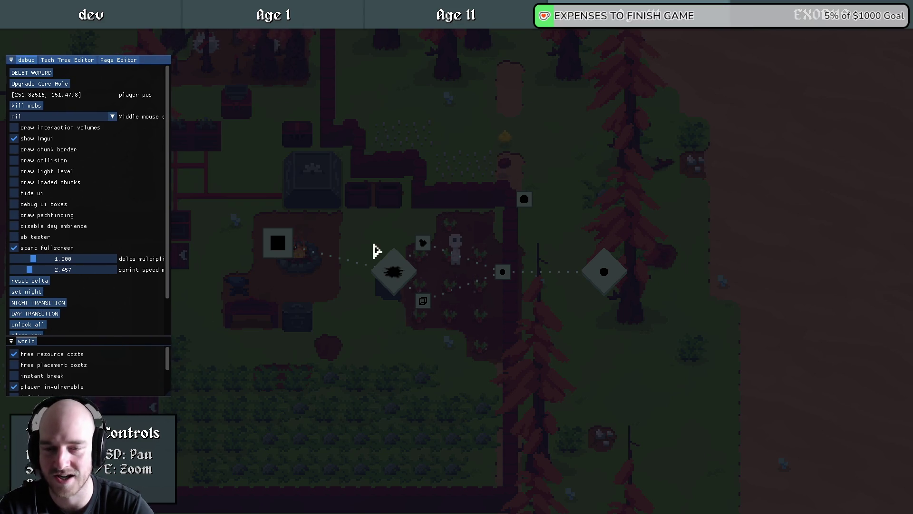
click(508, 152)
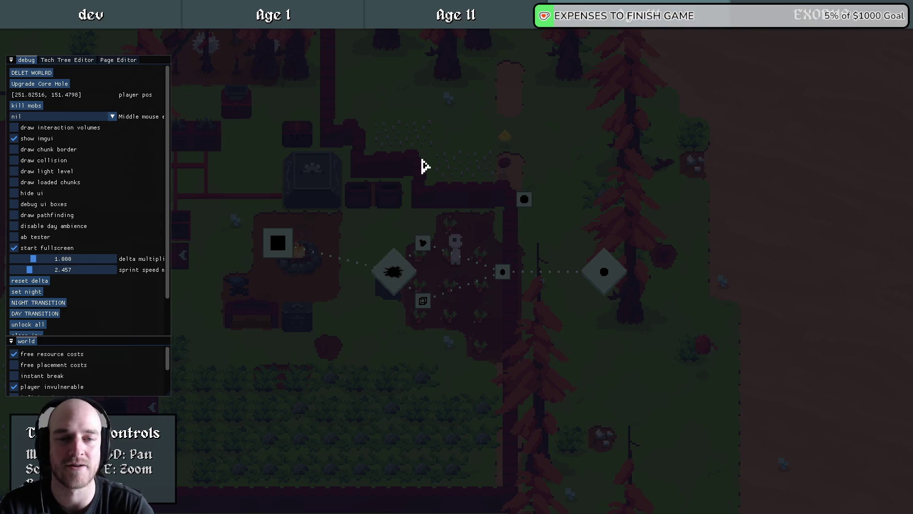
drag(279, 247, 326, 283)
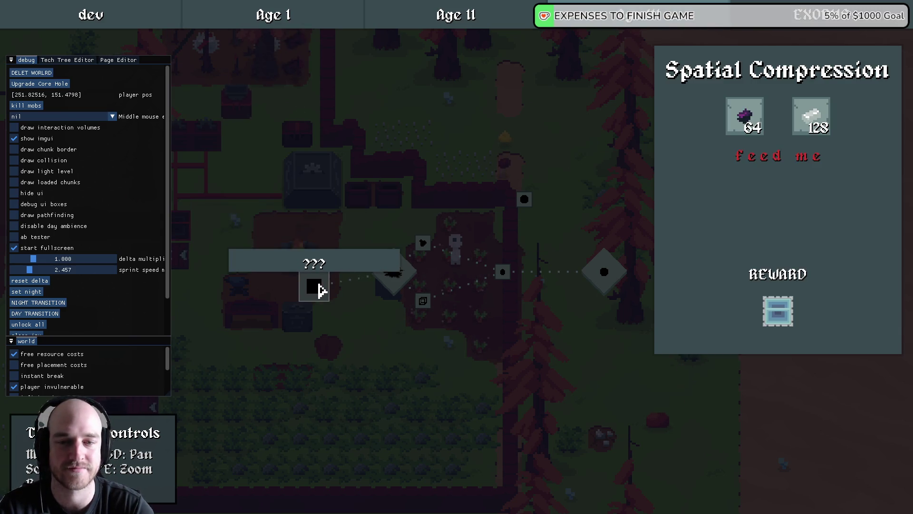
key(Escape)
- Open the crafting recipe book and view the Resources, Tools, Advanced Machines and Buildings recipes
key(Tab)
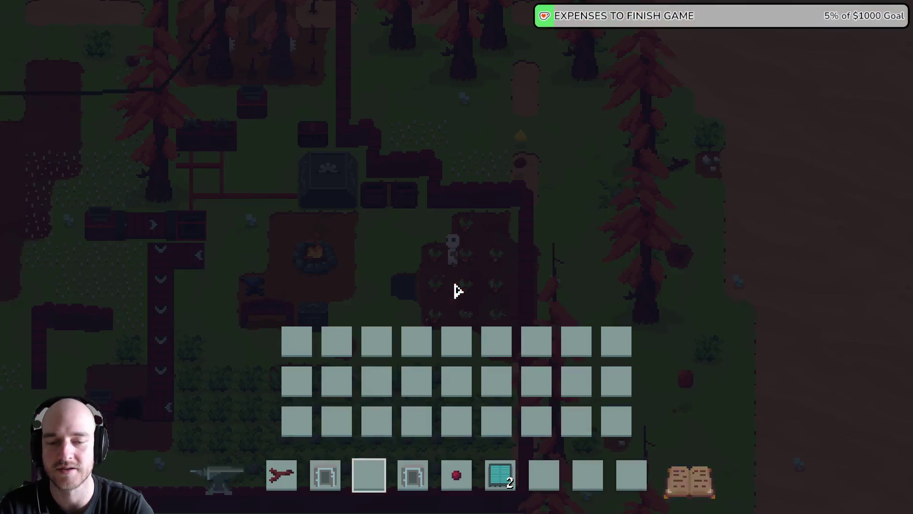
key(Tab)
key(Tab)
click(338, 105)
click(240, 111)
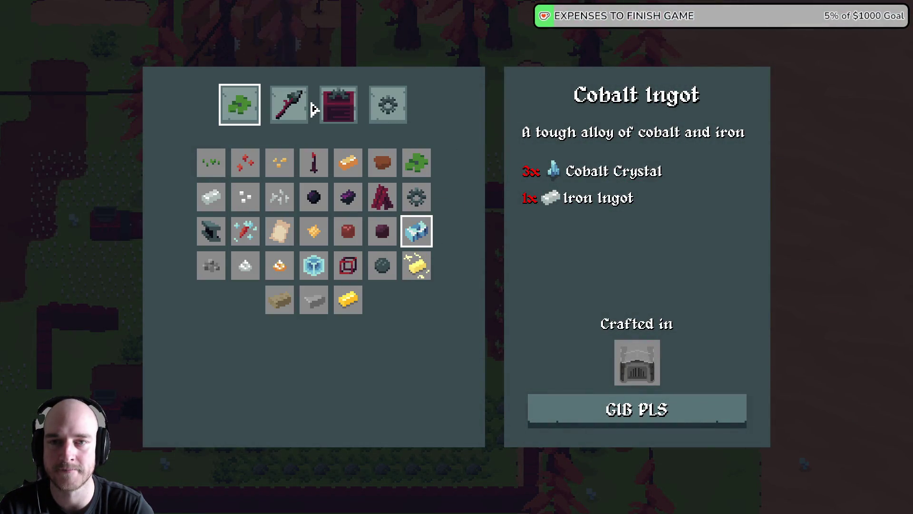
click(300, 107)
click(390, 106)
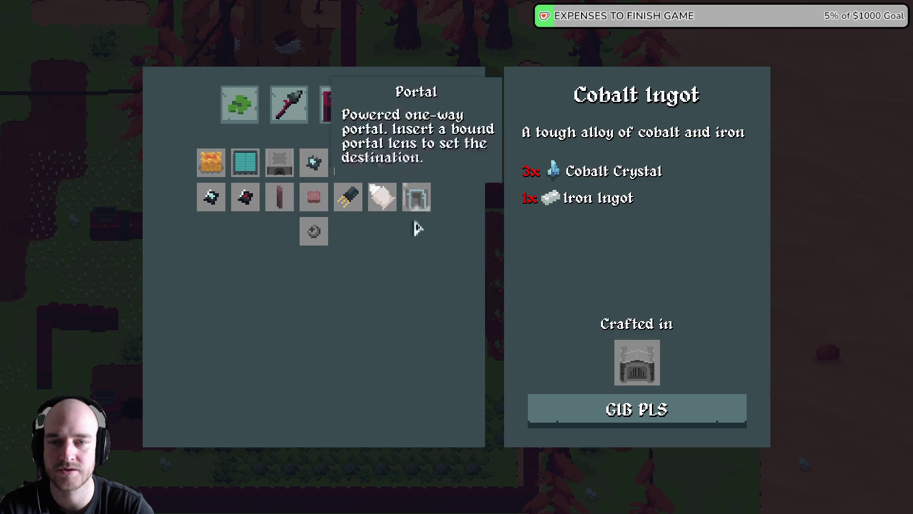
click(340, 85)
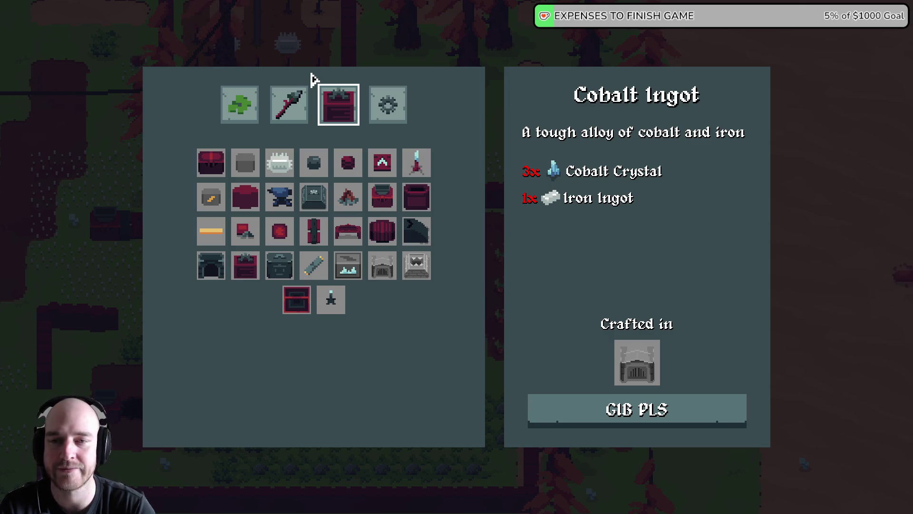
- Flip through the recipe categories again, close the recipe book, and bring back the debug tools
click(289, 104)
click(240, 104)
click(288, 105)
click(392, 95)
click(351, 102)
key(Escape)
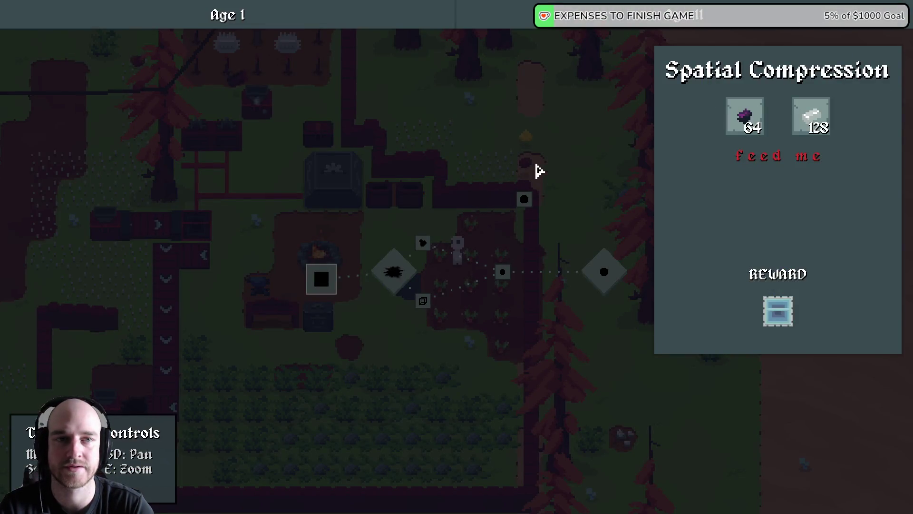
mouse_move(774, 315)
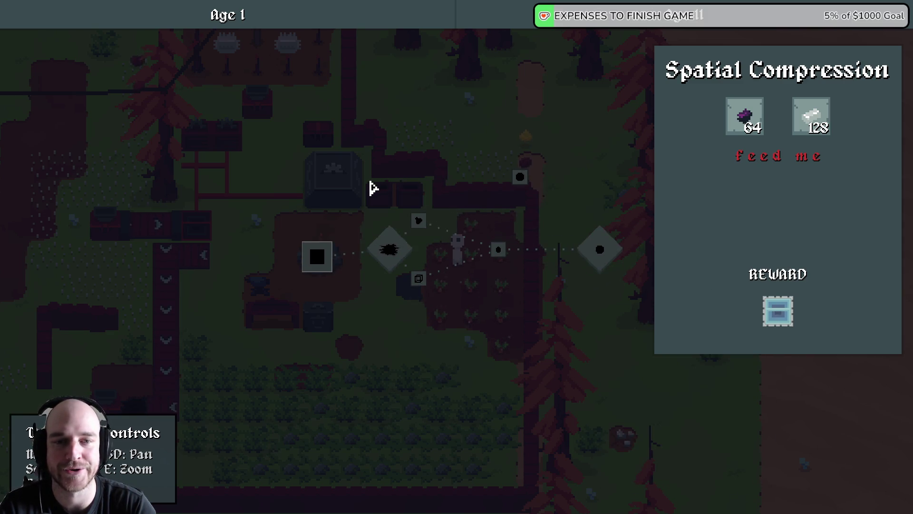
key(F1)
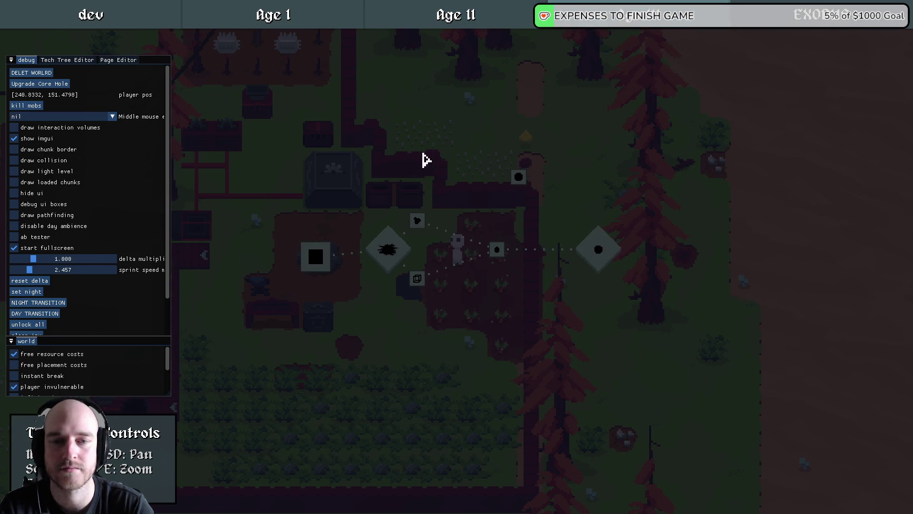
- Check the sustenance, Soil Tribute, Frame Tribute and The Beginning node details
click(450, 237)
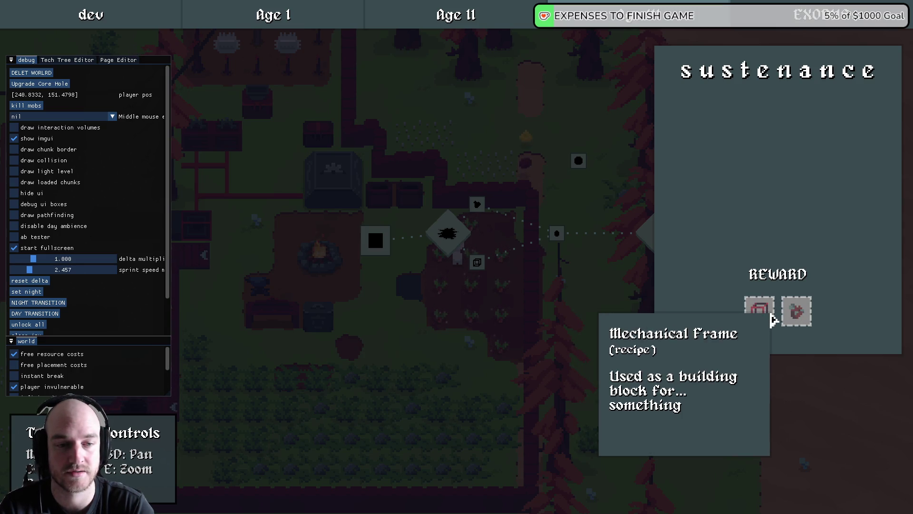
click(447, 238)
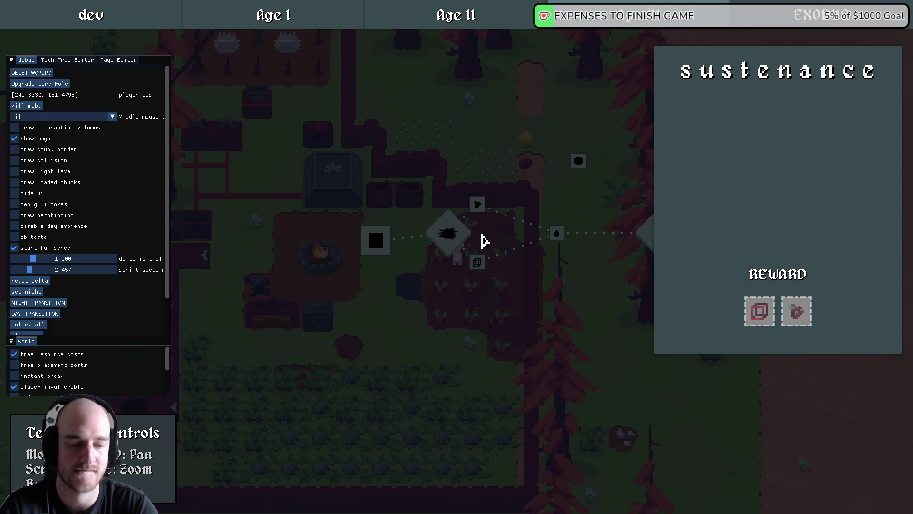
click(478, 206)
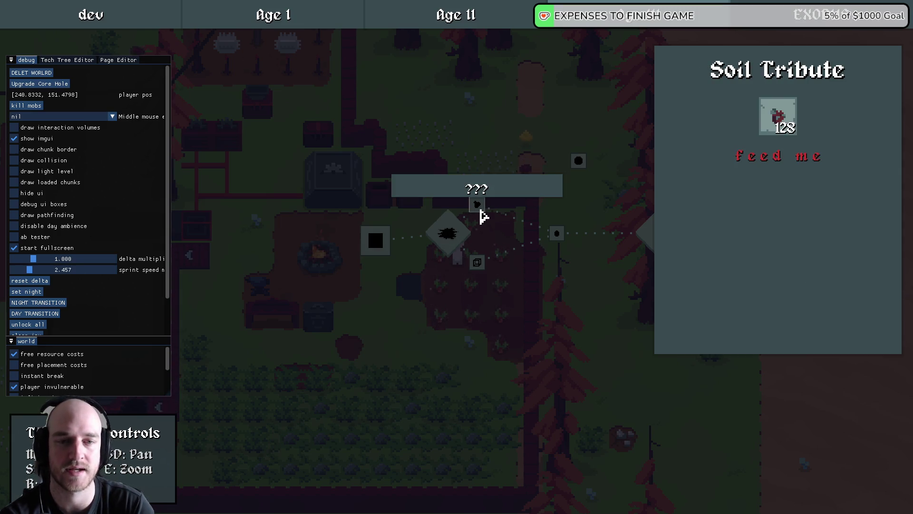
click(477, 262)
drag(497, 234, 430, 233)
click(409, 205)
click(409, 262)
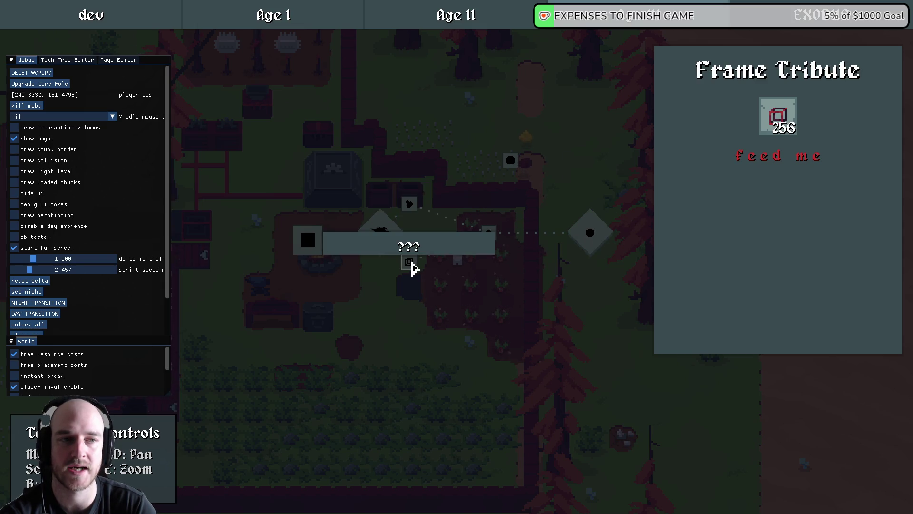
click(410, 206)
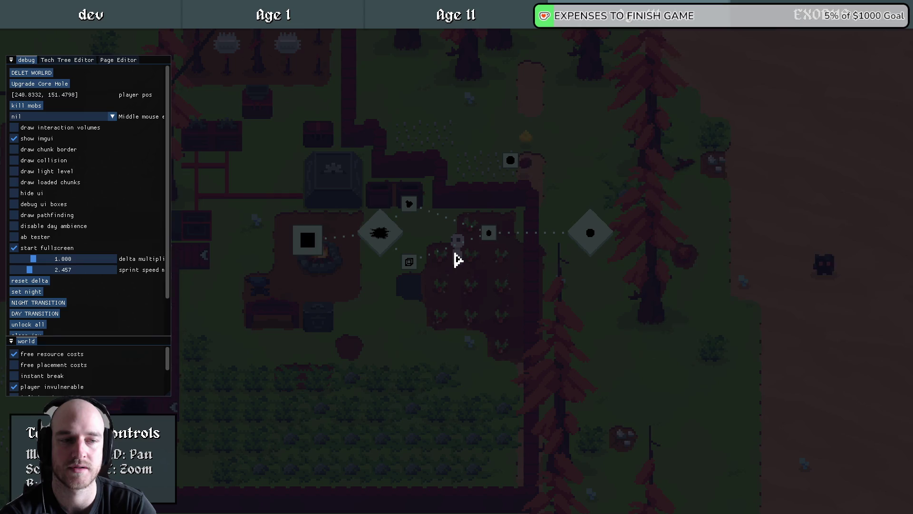
mouse_move(410, 268)
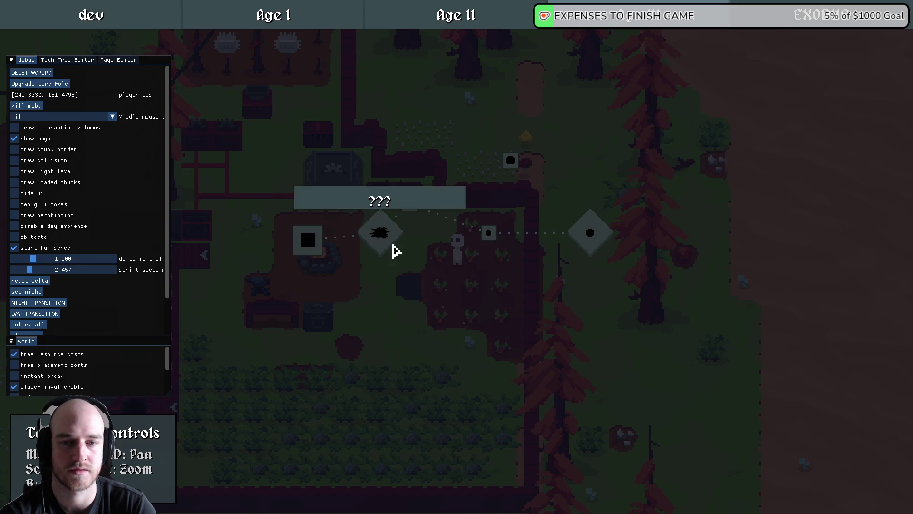
click(412, 207)
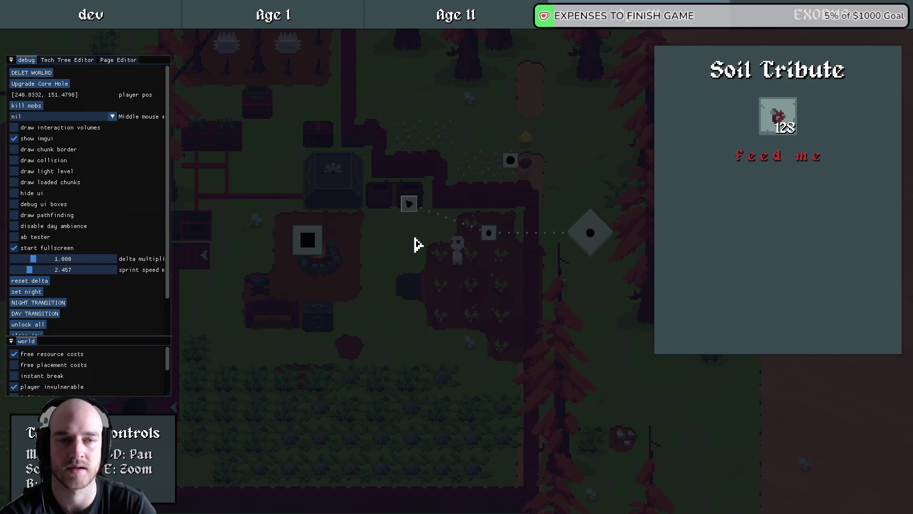
click(457, 237)
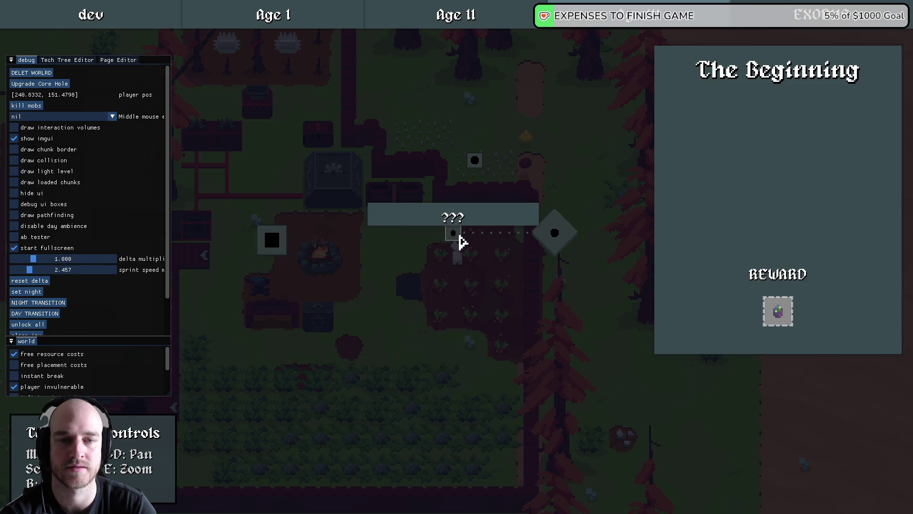
drag(401, 275, 425, 284)
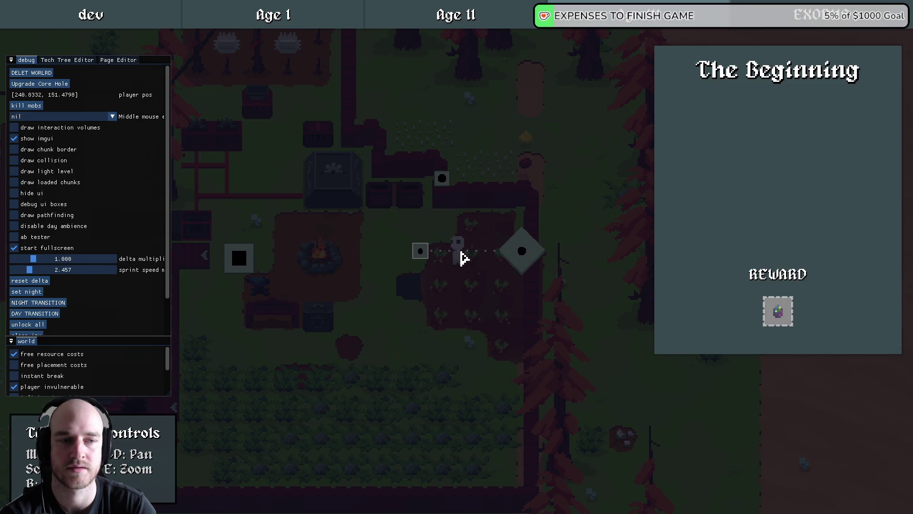
click(483, 271)
- Drag the TEMP DRAFT HOLD node to a new spot and bring up its actions menu
click(447, 190)
drag(465, 221, 498, 245)
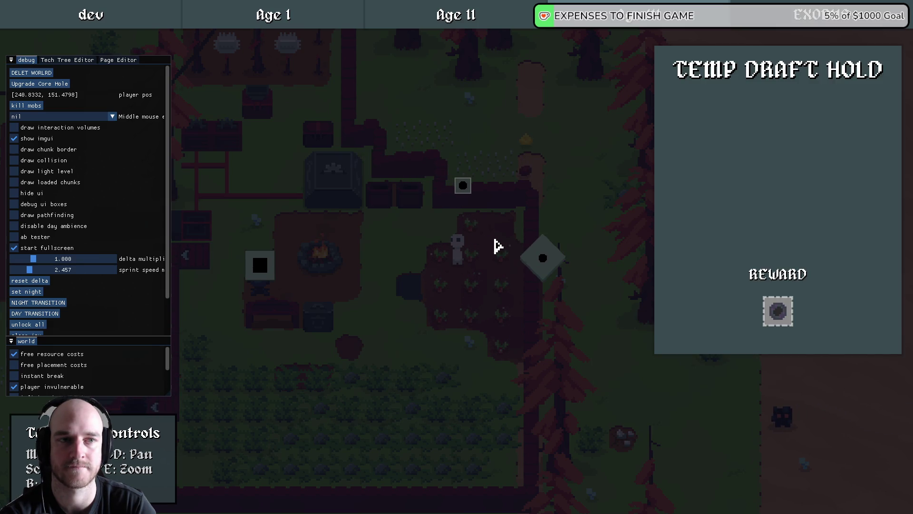
mouse_move(465, 190)
mouse_down()
mouse_move(486, 220)
mouse_move(479, 190)
mouse_up()
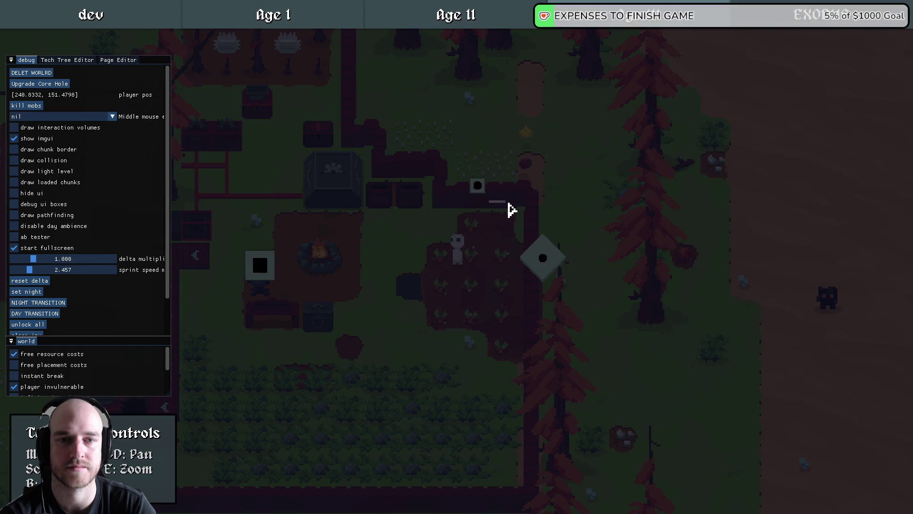
right_click(461, 193)
- Move the TEMP DRAFT HOLD node to the dev page
click(489, 196)
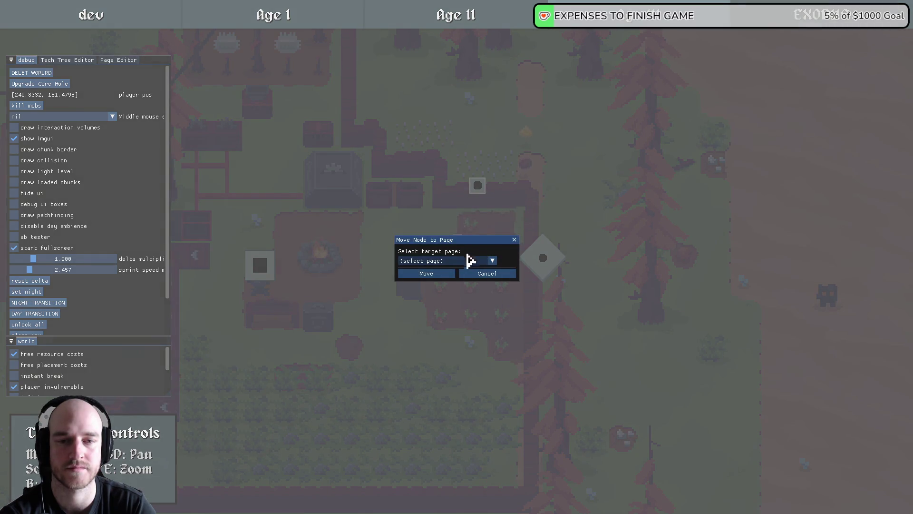
click(469, 261)
click(425, 322)
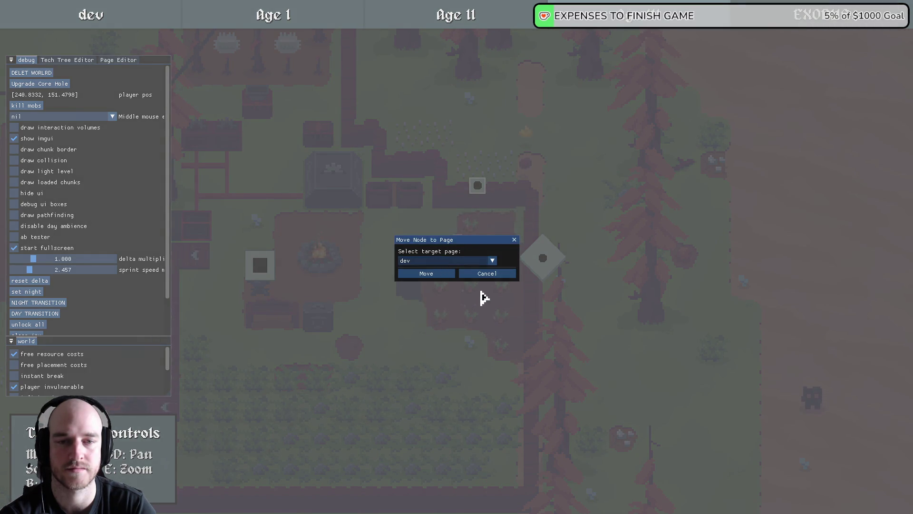
click(432, 277)
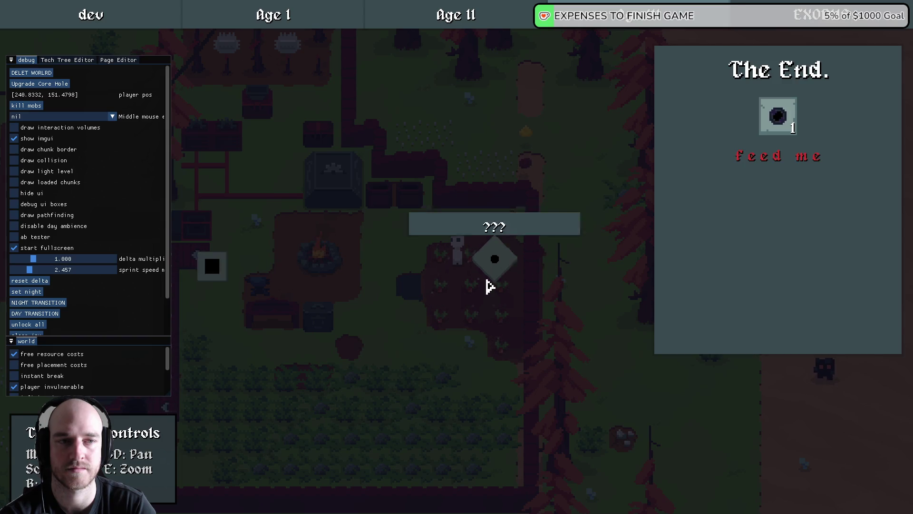
- Move The End. node to the EXODUS page
drag(539, 278, 483, 280)
right_click(510, 276)
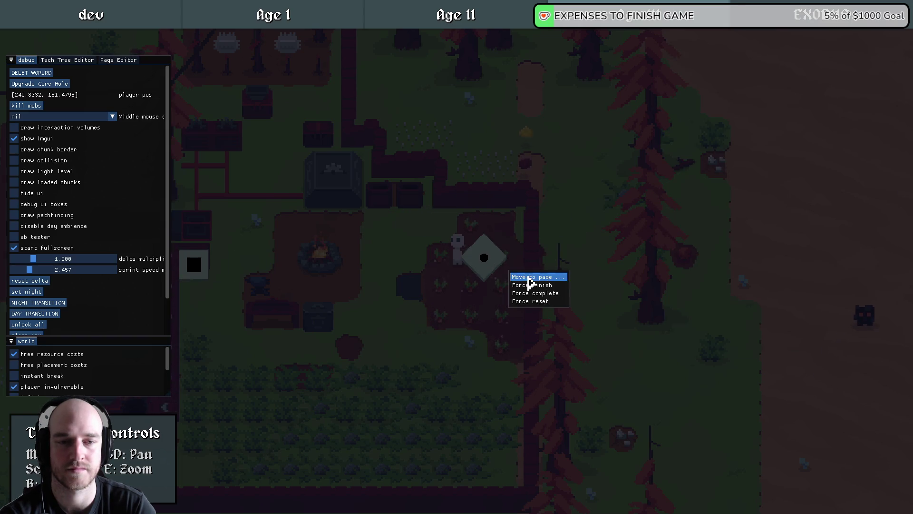
click(520, 275)
click(461, 260)
click(424, 321)
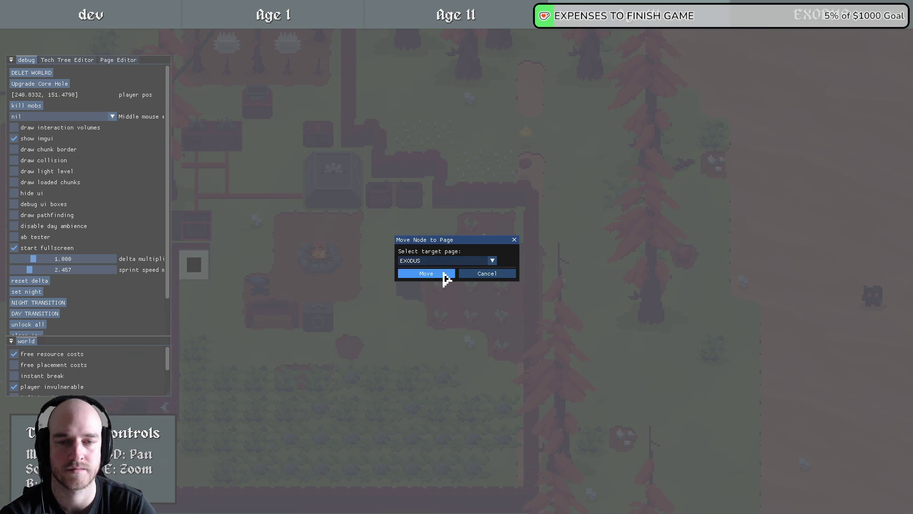
click(444, 275)
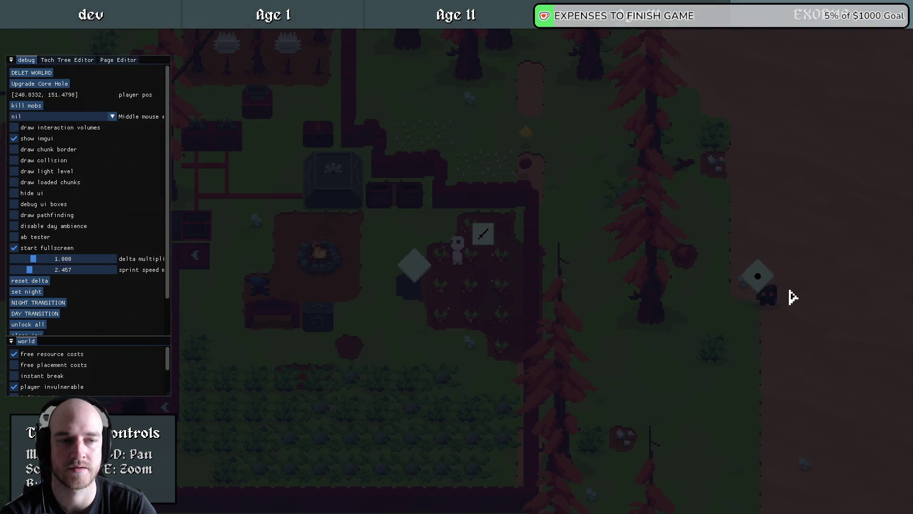
- Slide the diamond node with the dot left beside the others, then back right
click(756, 282)
drag(753, 288, 496, 261)
drag(550, 266, 326, 259)
drag(402, 266, 617, 265)
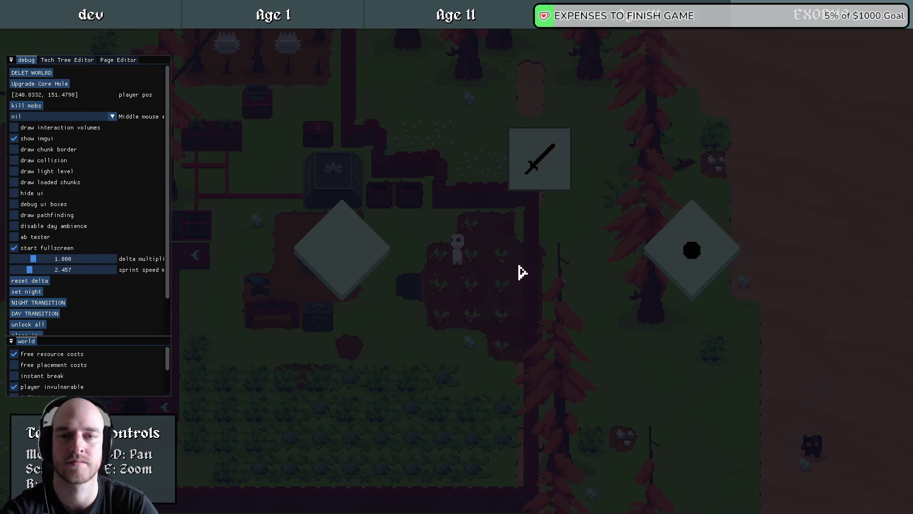
- Switch the debug window to node editing and drag the Spatial Compression node toward the centre
click(64, 66)
click(64, 62)
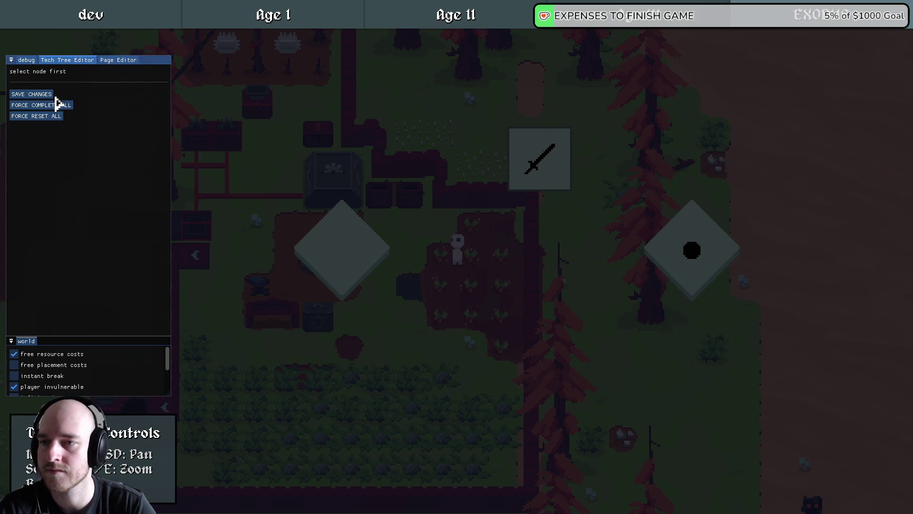
click(239, 105)
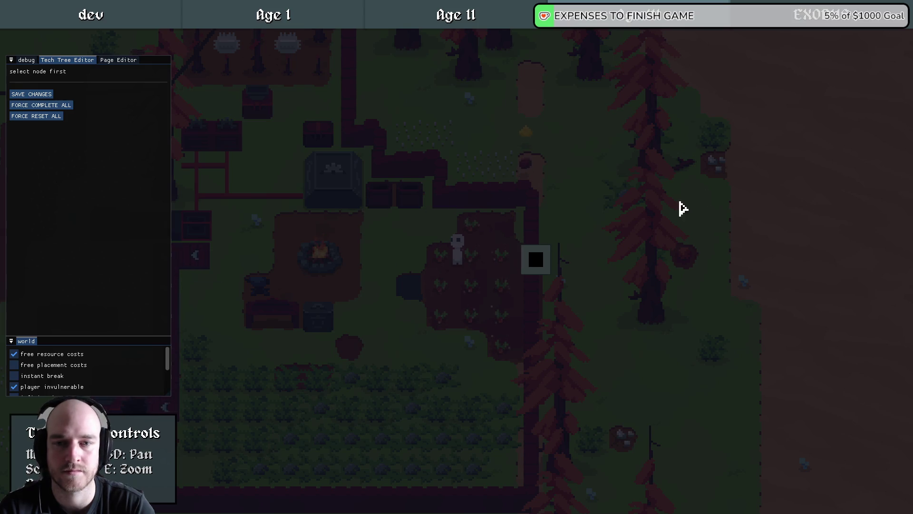
click(542, 260)
click(428, 247)
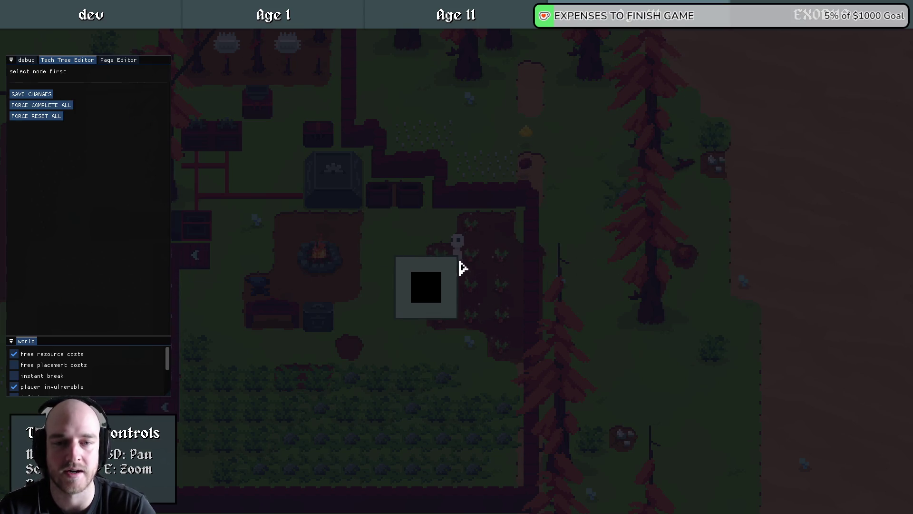
click(437, 294)
drag(437, 293, 459, 262)
click(530, 262)
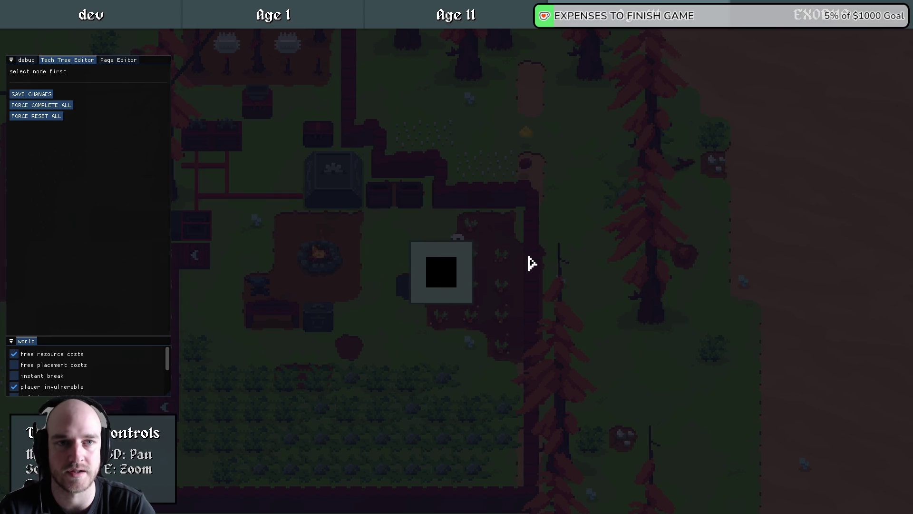
- Flip between the Age III and Age II pages, ending on Age III
mouse_move(601, 153)
mouse_down()
mouse_move(495, 194)
mouse_move(492, 184)
mouse_move(556, 167)
mouse_move(549, 169)
mouse_move(561, 143)
mouse_up()
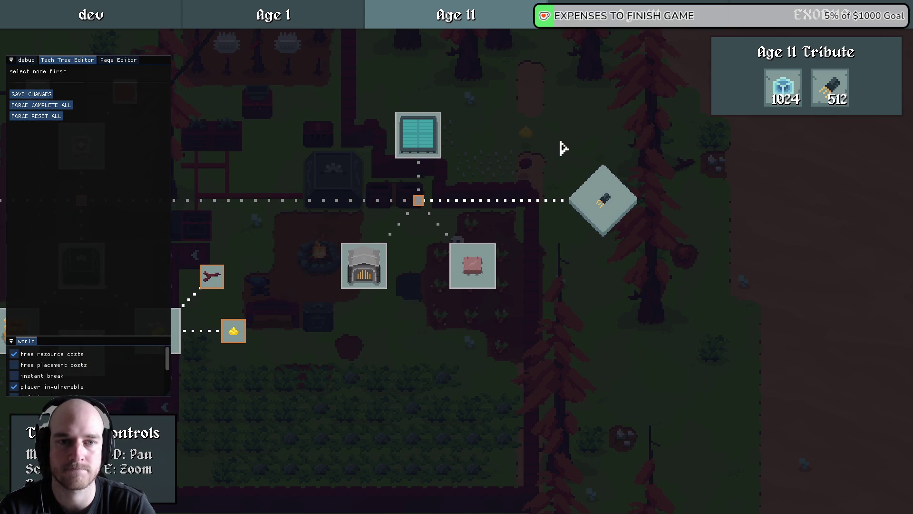
click(637, 14)
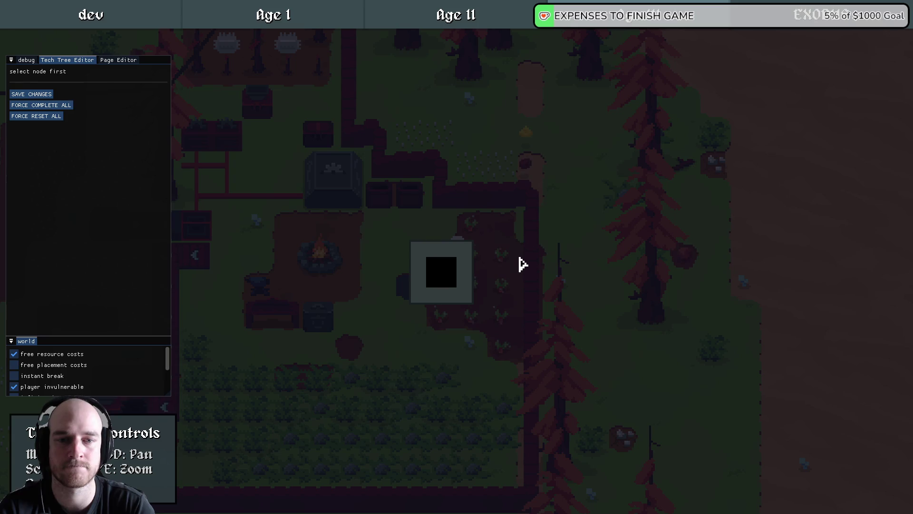
click(515, 14)
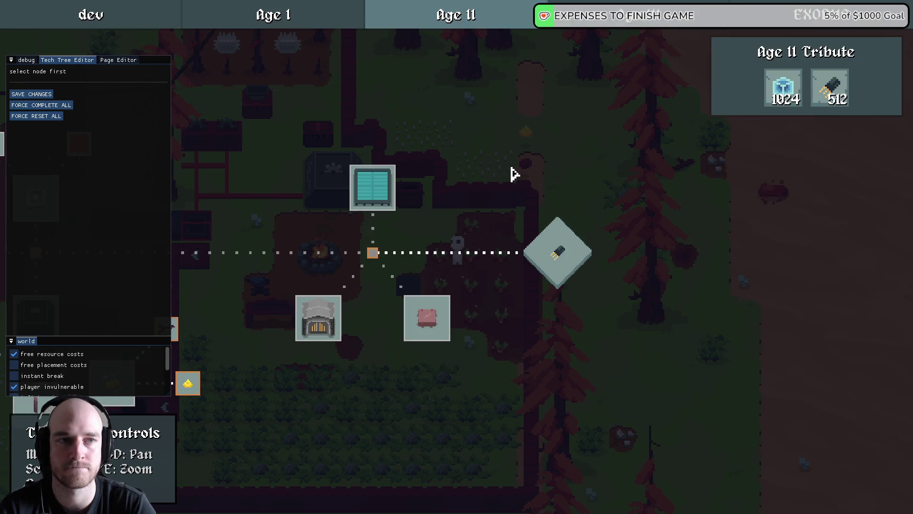
click(624, 23)
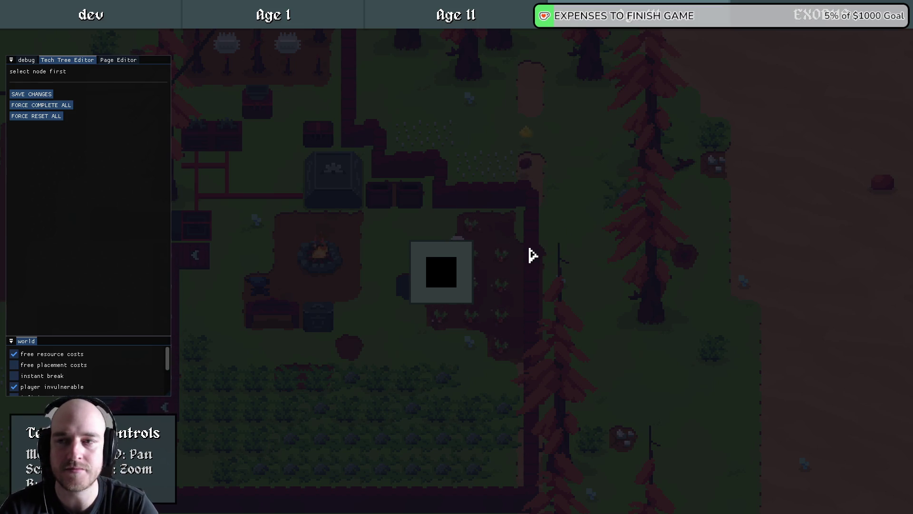
- Reselect Spatial Compression, check the Age III page settings, and return to node editing
click(126, 202)
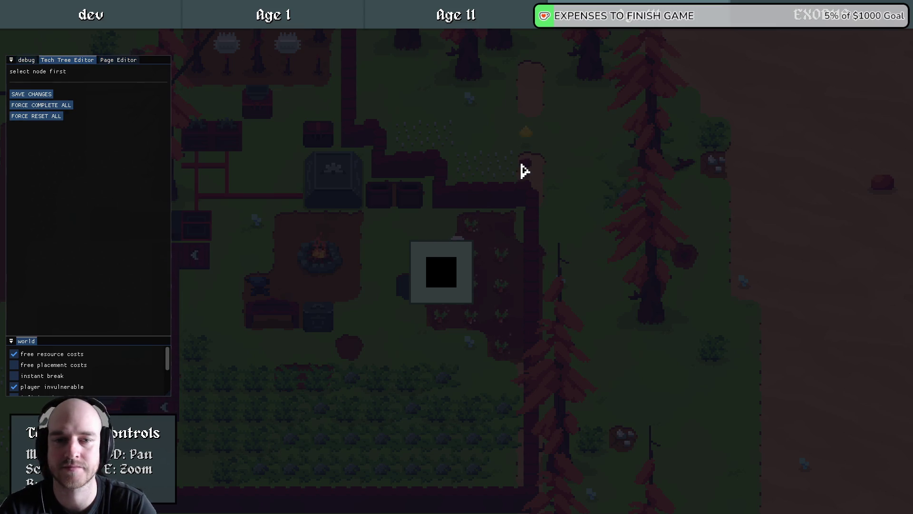
click(442, 290)
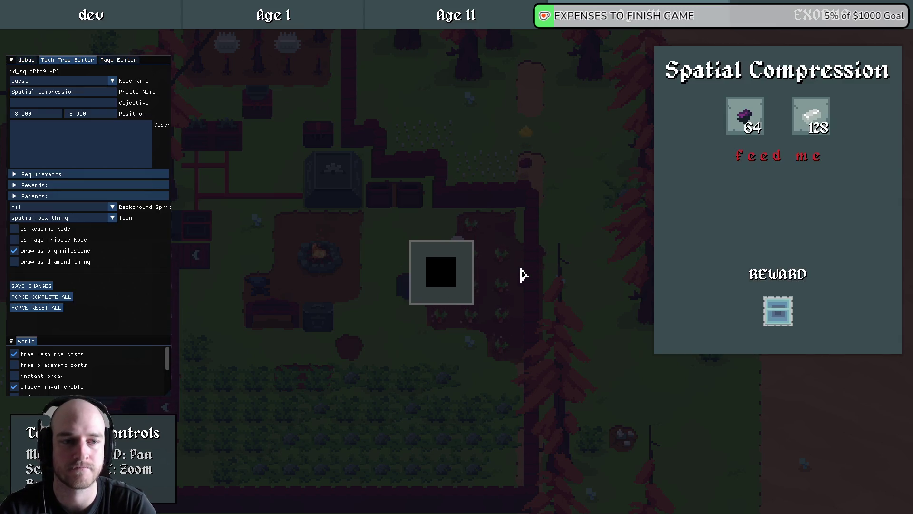
click(444, 274)
click(550, 275)
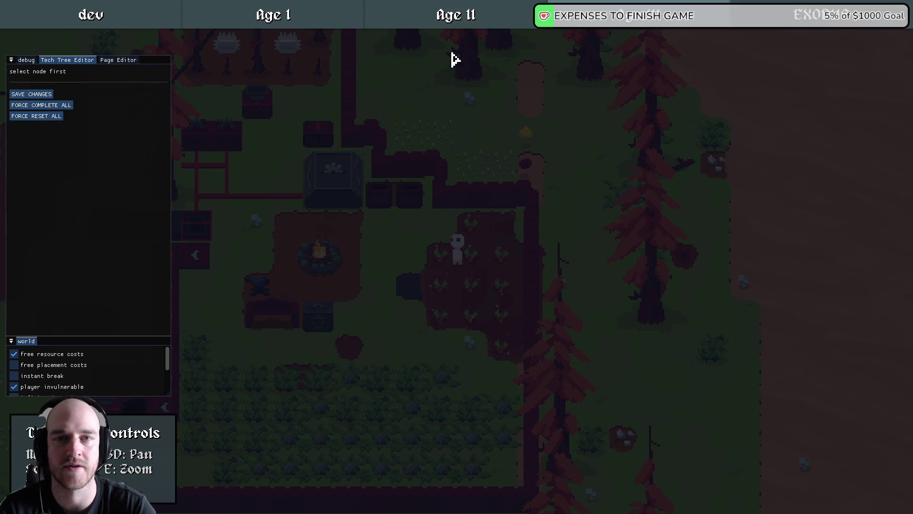
click(114, 61)
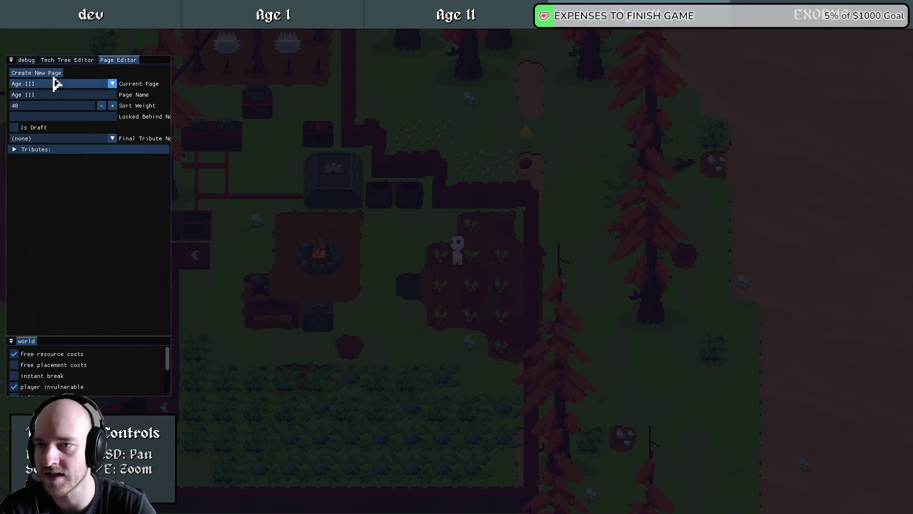
click(57, 61)
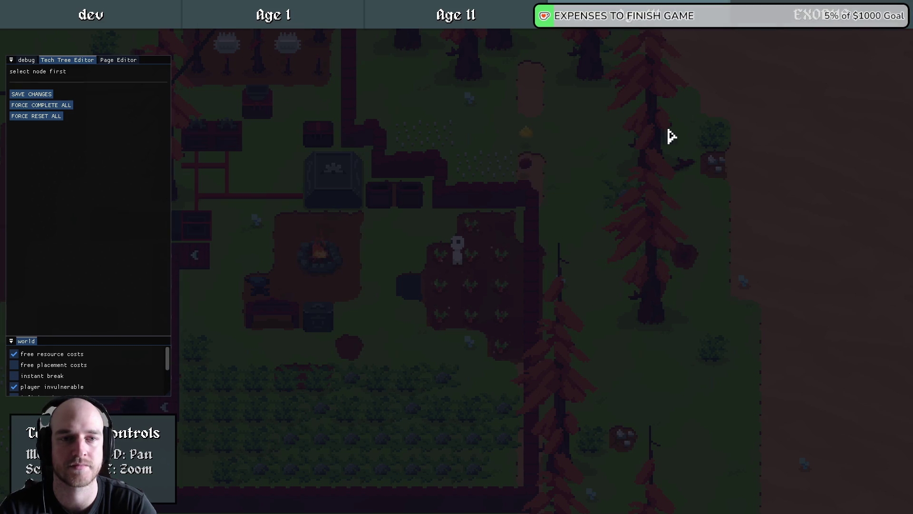
- Hide the debug panel, leave the tech tree, and walk toward the campfire
key(F1)
key(Escape)
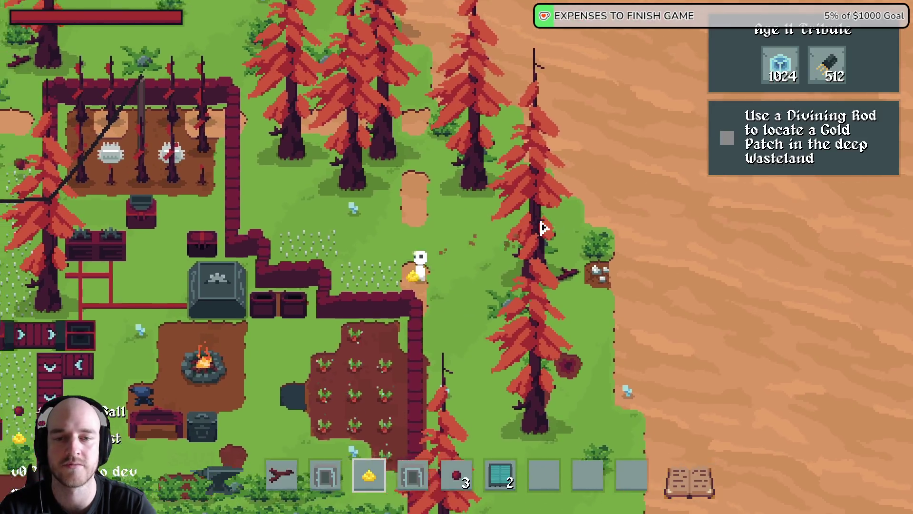
key(s)
key(a)
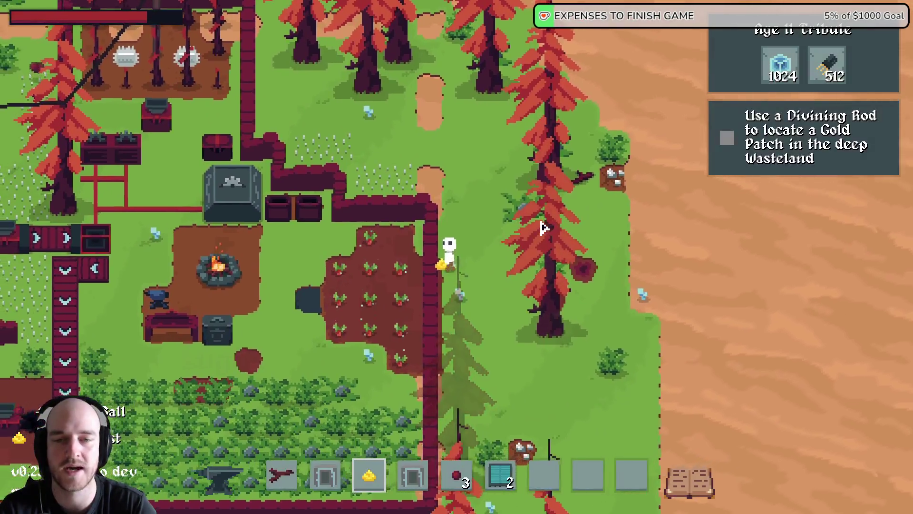
- Look at the Age II Tribute node in the tech tree and debug editor, then return to the game
key(Tab)
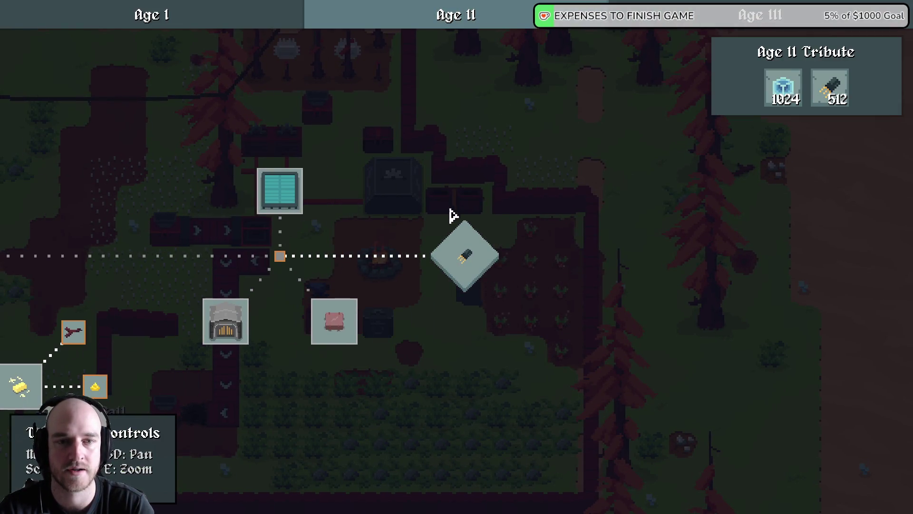
click(458, 254)
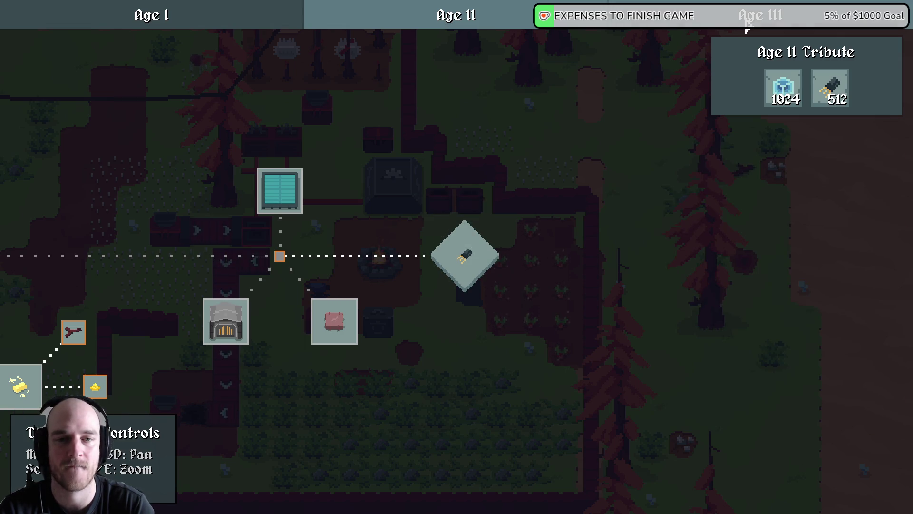
click(513, 24)
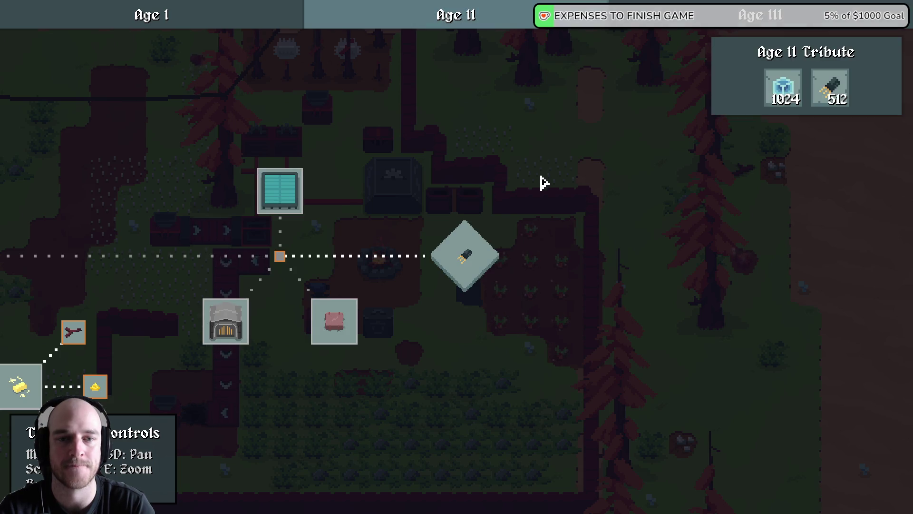
key(grave)
click(471, 264)
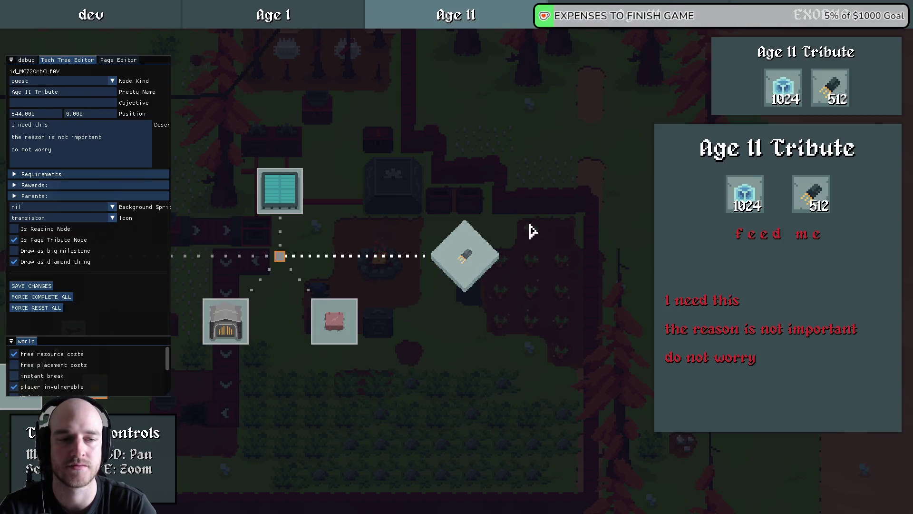
key(grave)
key(Escape)
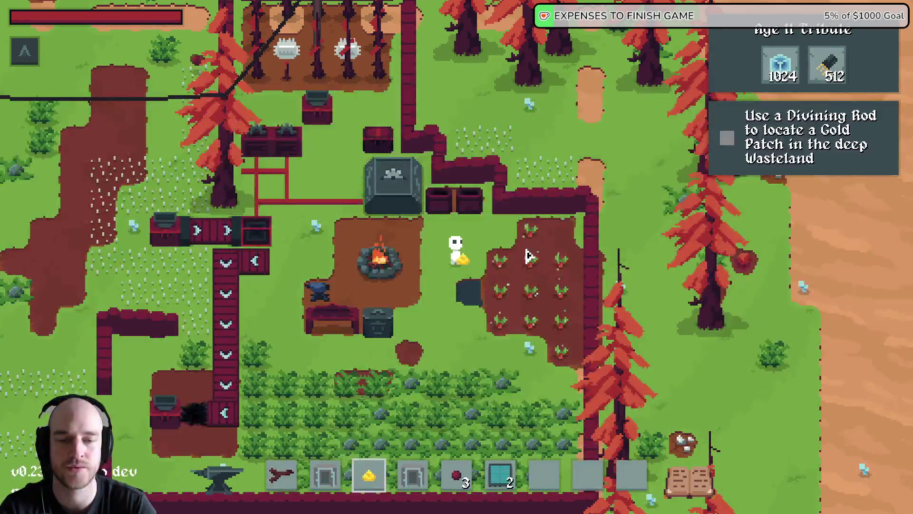
- Hide the debug panels, walk right, zoom out and back in, and exit fullscreen
key(grave)
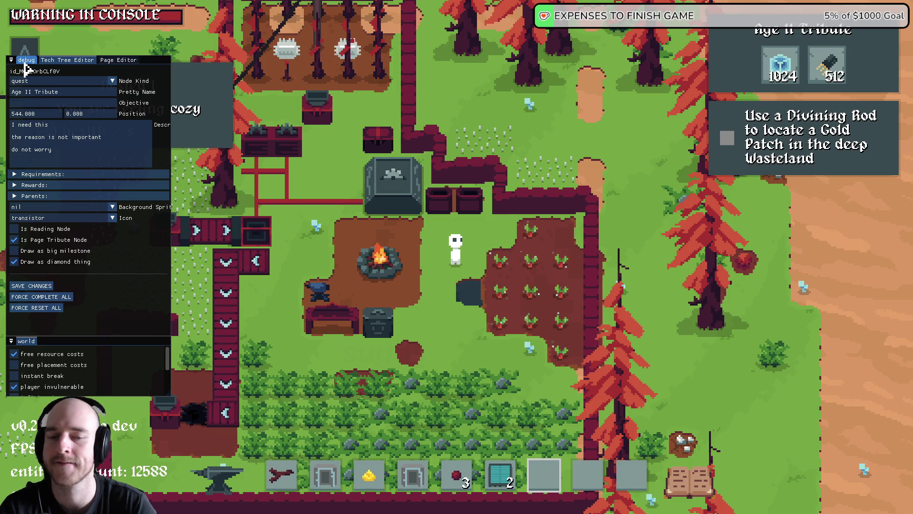
key(grave)
key(d)
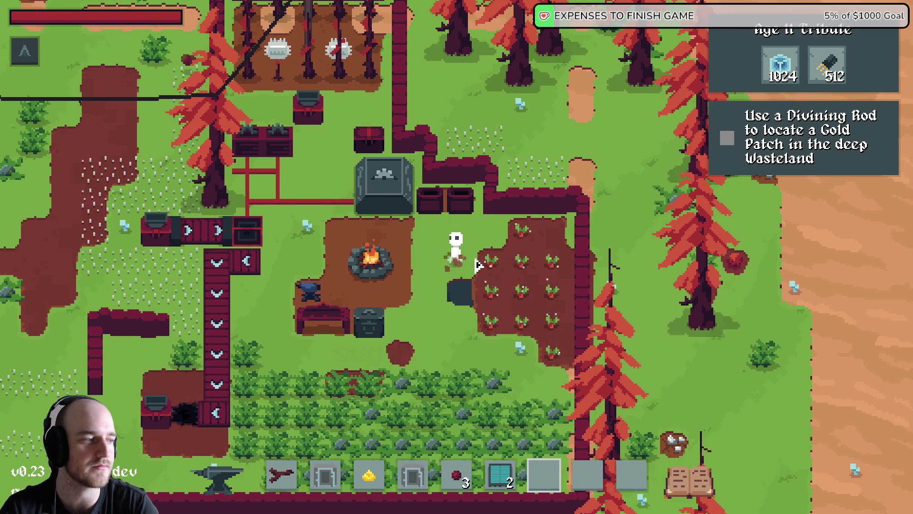
scroll(477, 265, down, 5)
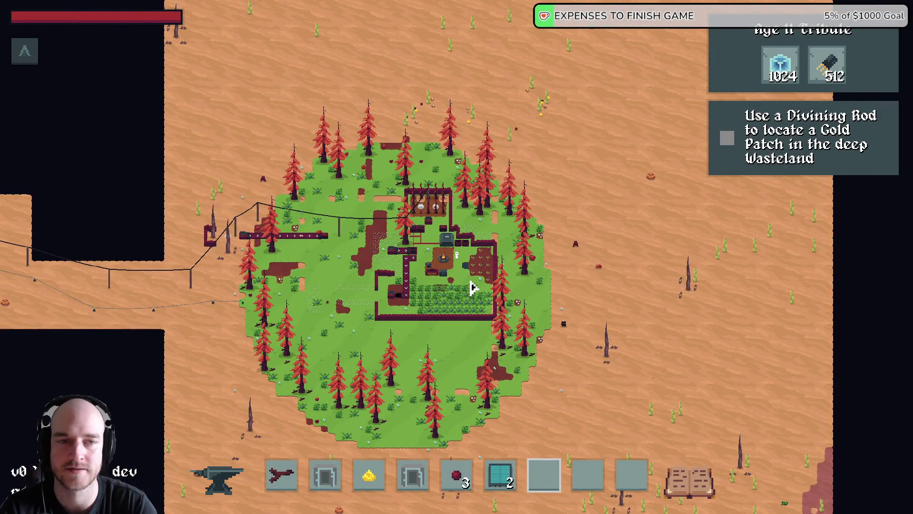
scroll(472, 288, up, 5)
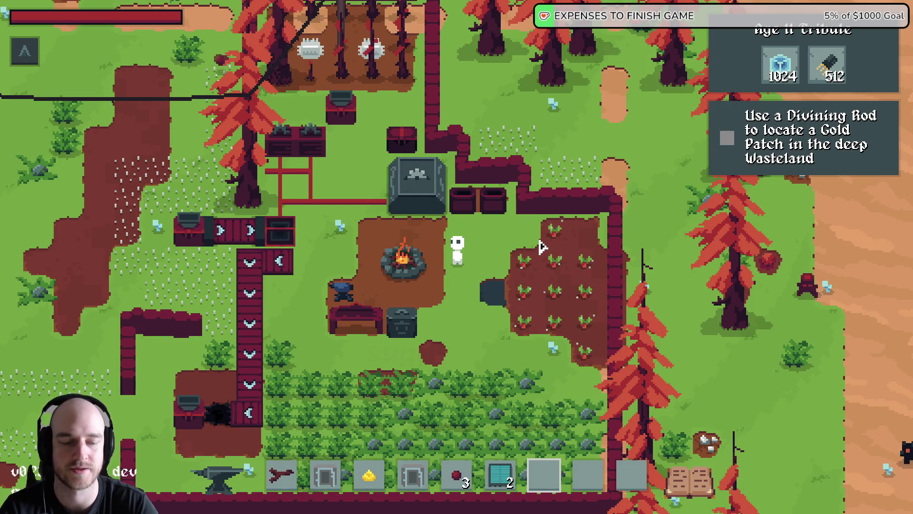
key(F11)
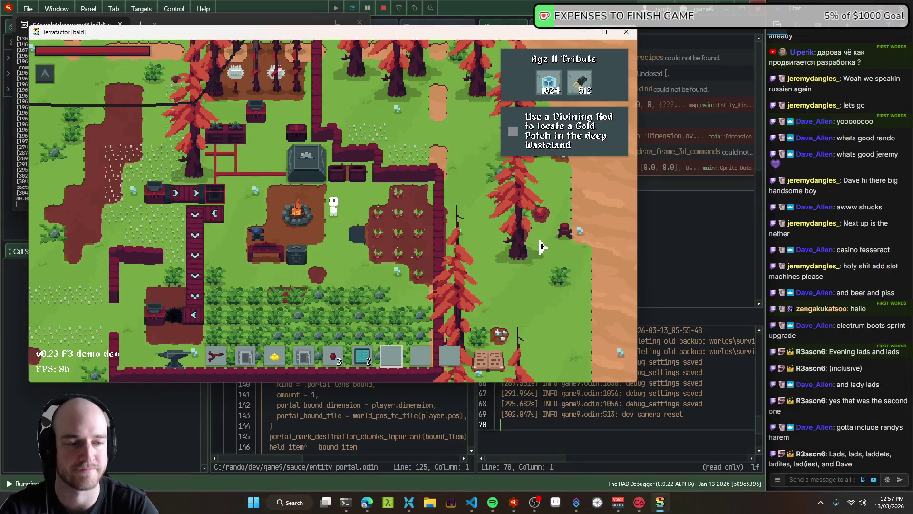
- Put Terrafactor back in fullscreen, then switch to the browser
key(F11)
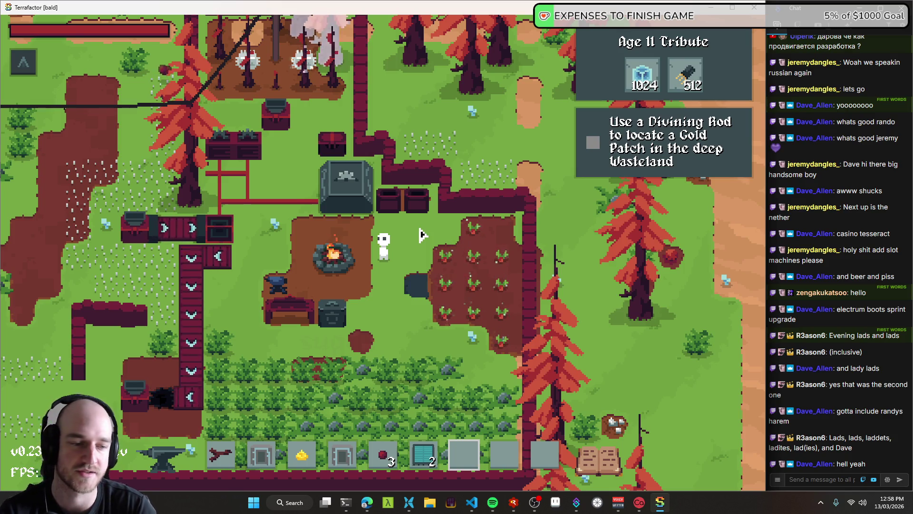
click(367, 502)
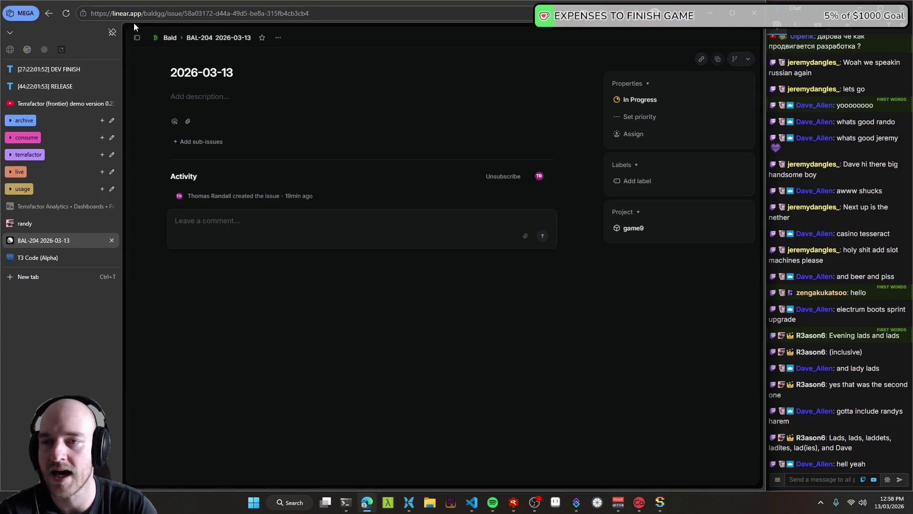
- Open the DEV FINISH countdown, highlight its 27 DAYS figure, and minimise the browser
click(32, 69)
mouse_move(295, 209)
mouse_down()
mouse_move(264, 336)
mouse_move(196, 272)
mouse_move(247, 338)
mouse_up()
click(252, 345)
click(195, 272)
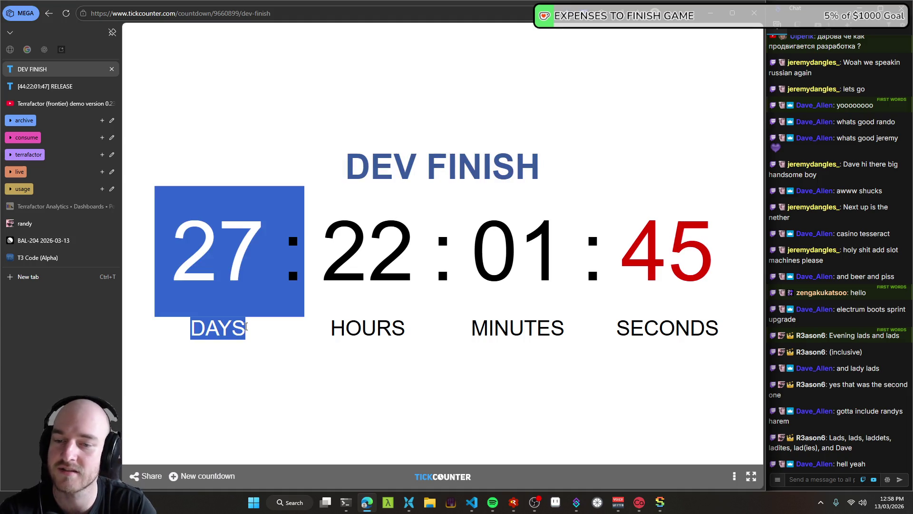
click(239, 243)
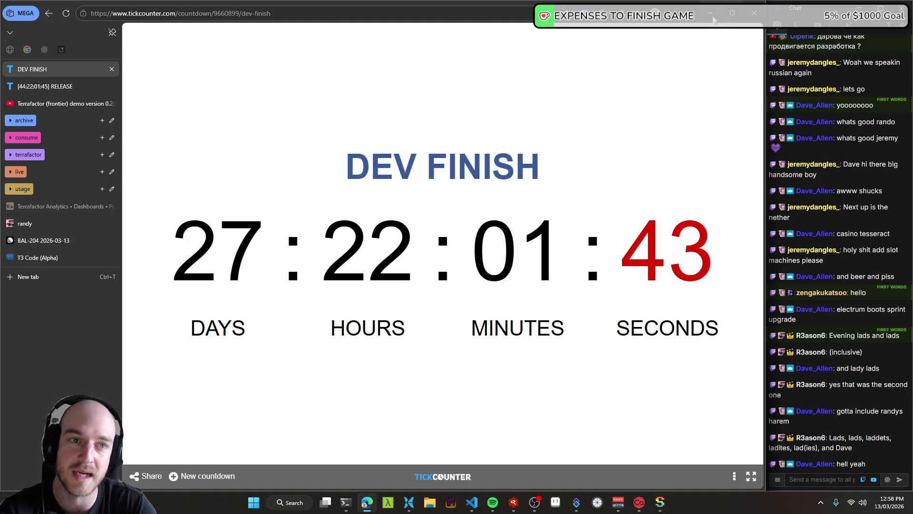
click(711, 15)
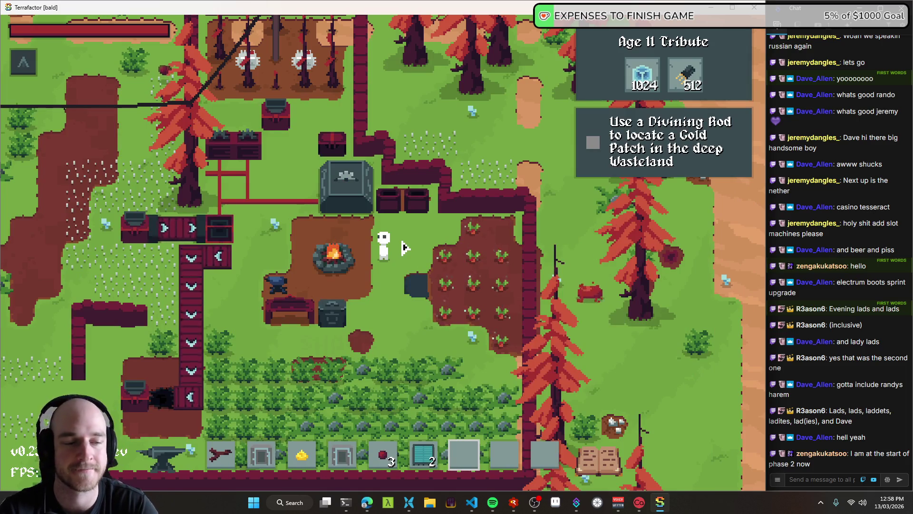
key(d)
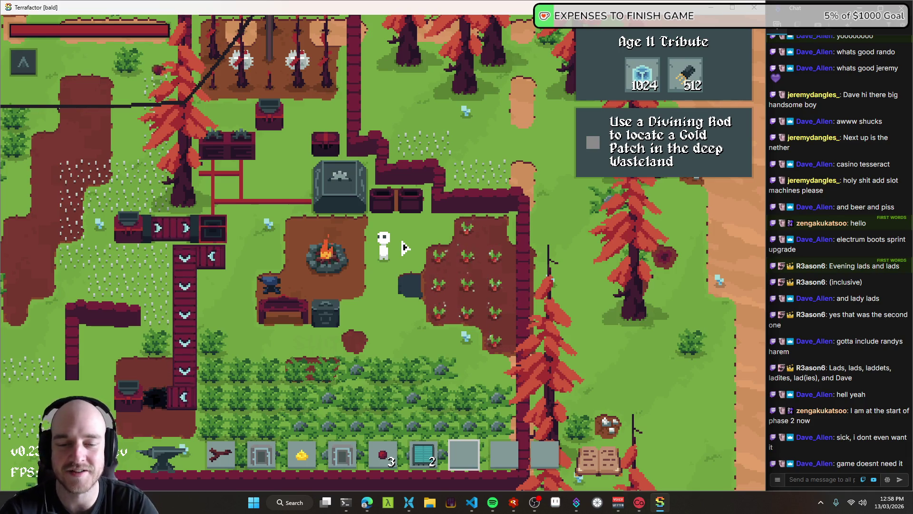
key(t)
key(e)
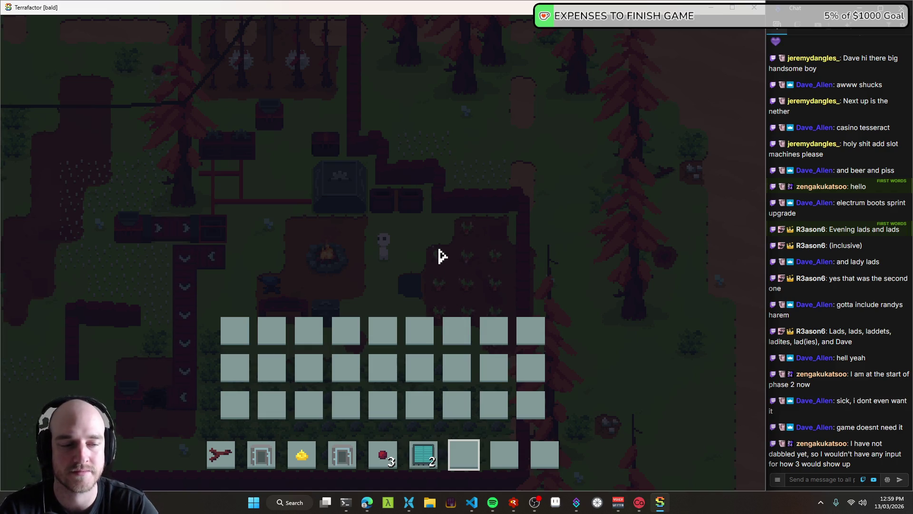
key(Escape)
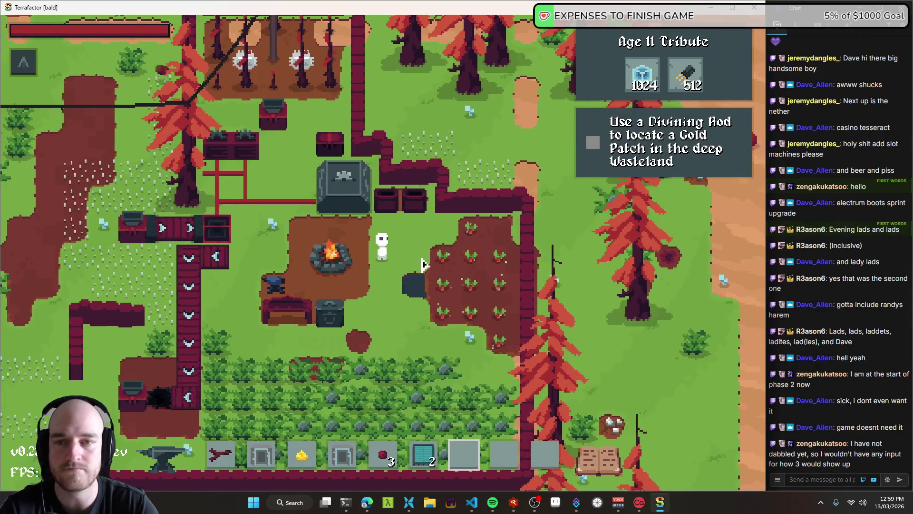
- Check the Age III section of the tech tree, then close it
key(t)
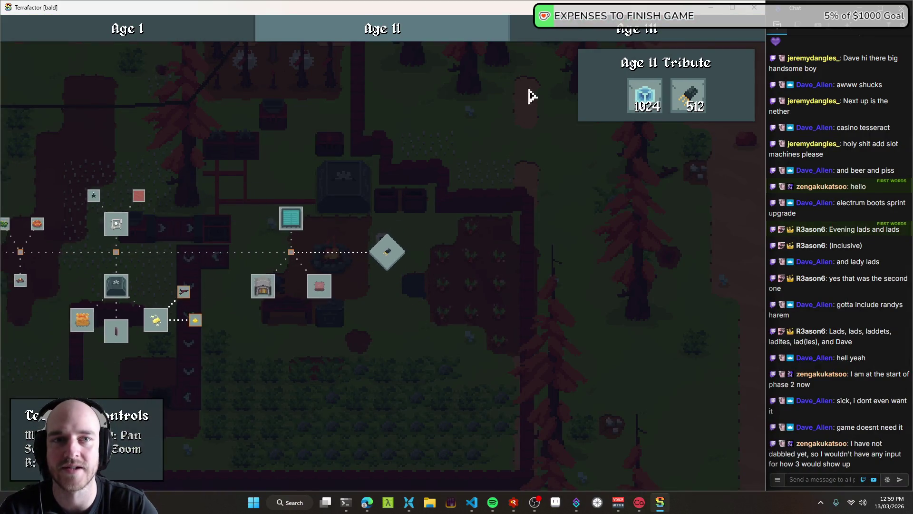
click(561, 36)
key(Escape)
- Walk into the farm plot and clear the whole inventory from the debug options
key(d)
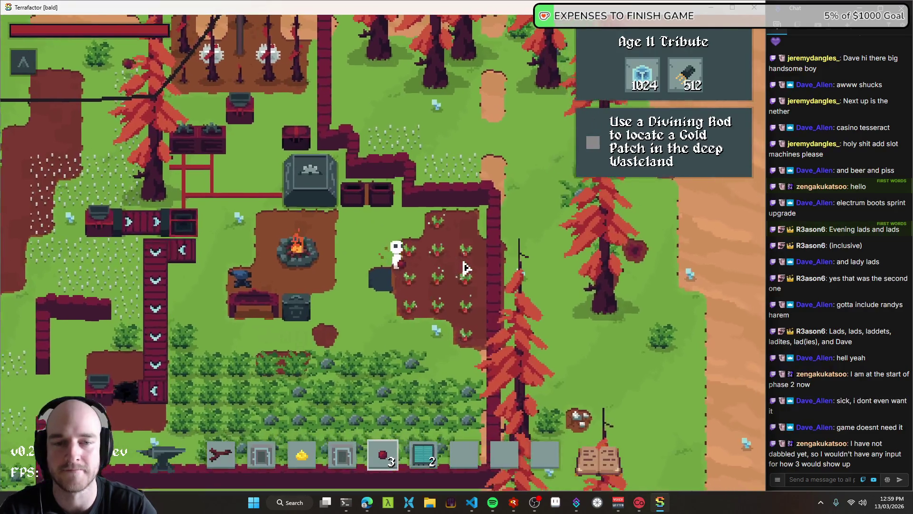
key(s)
key(grave)
click(27, 74)
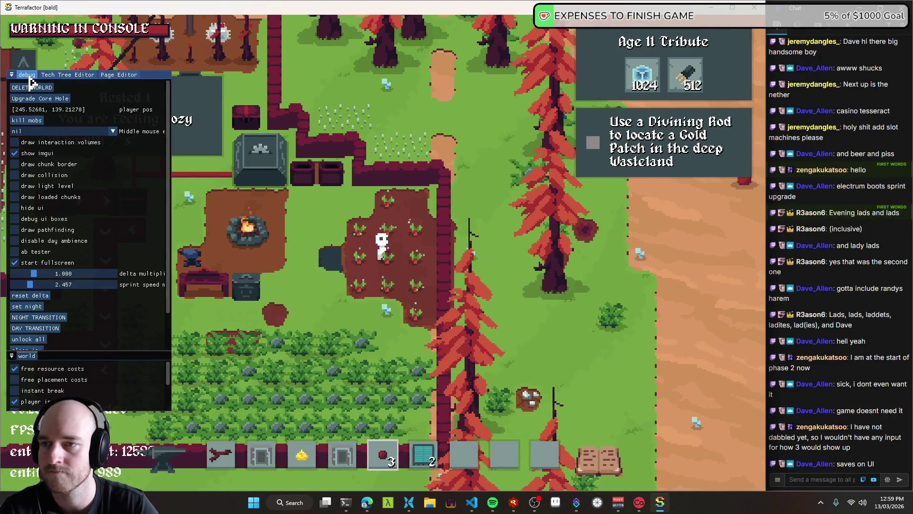
scroll(76, 329, down, 1)
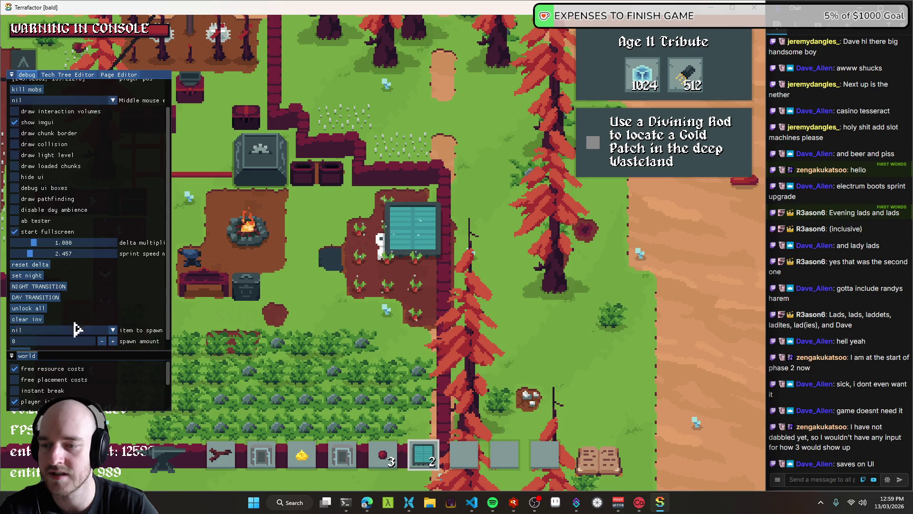
click(38, 320)
- Walk the character left past the campfire and conveyors, out of the base into the desert
key(a)
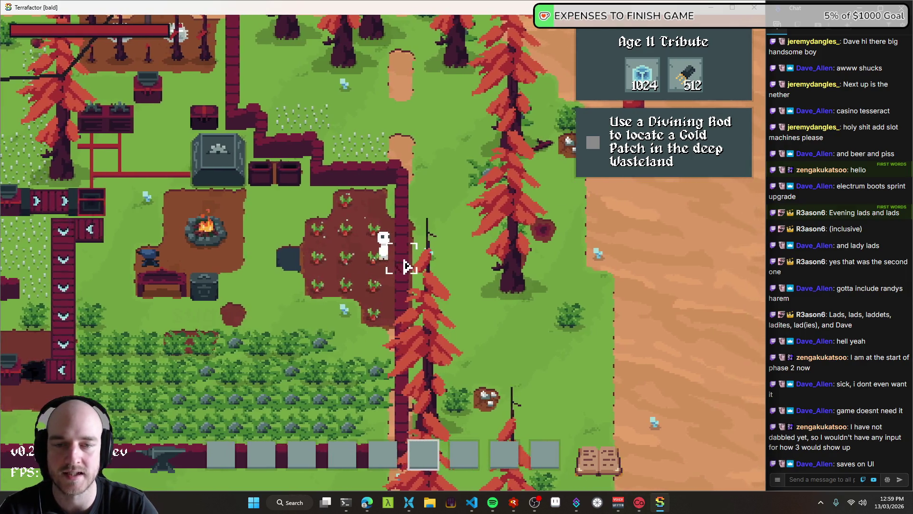
key(a)
key(s)
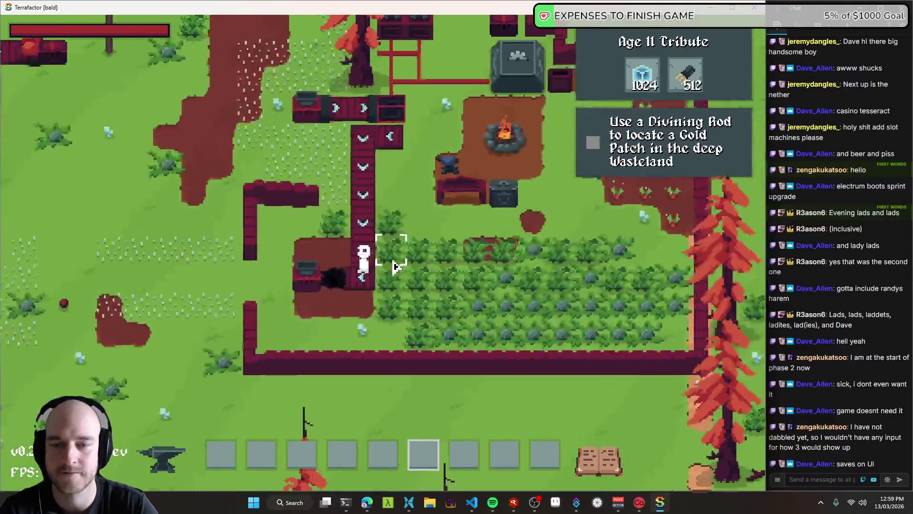
key(a)
key(w)
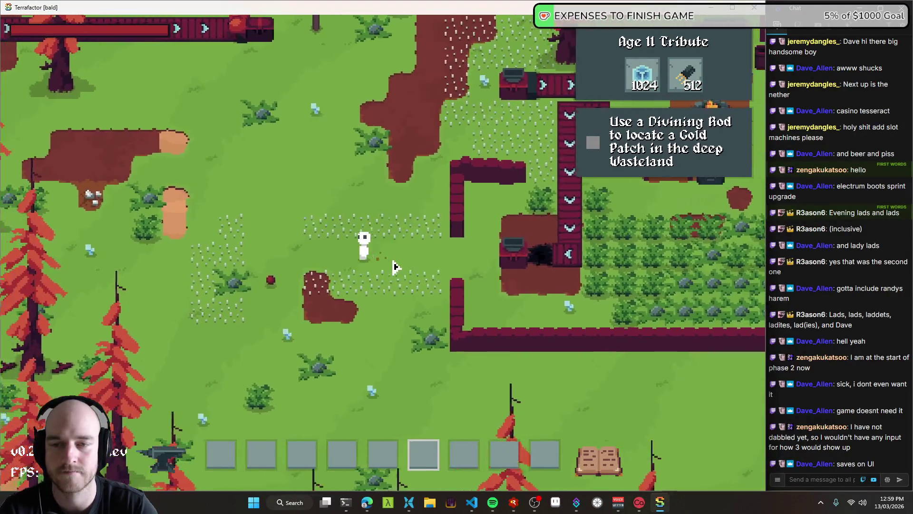
key(a)
scroll(394, 268, down, 3)
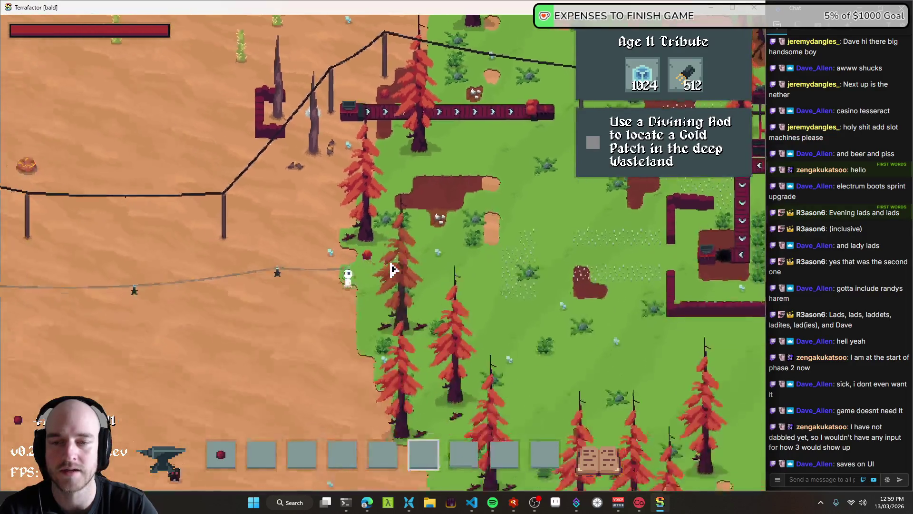
key(a)
key(s)
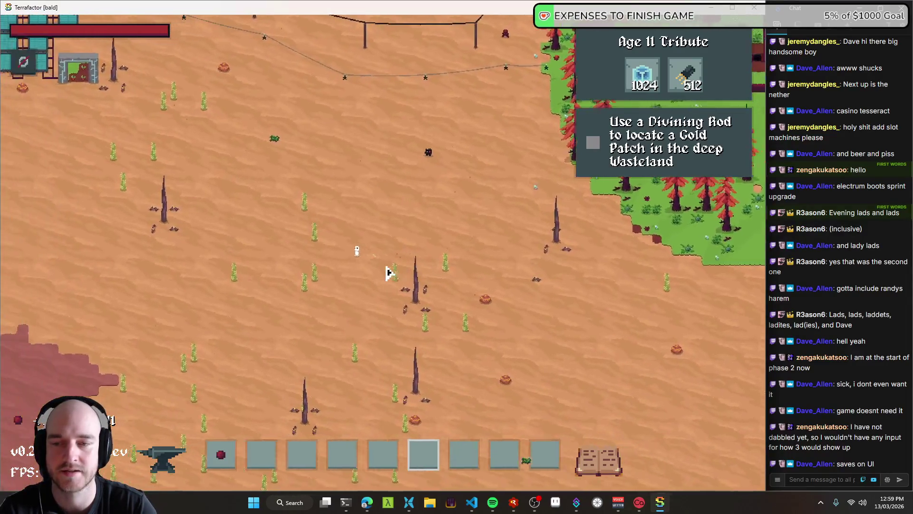
- Walk up-left past the solar-panel base, then down-right to the red wasteland edge and back
key(w)
key(a)
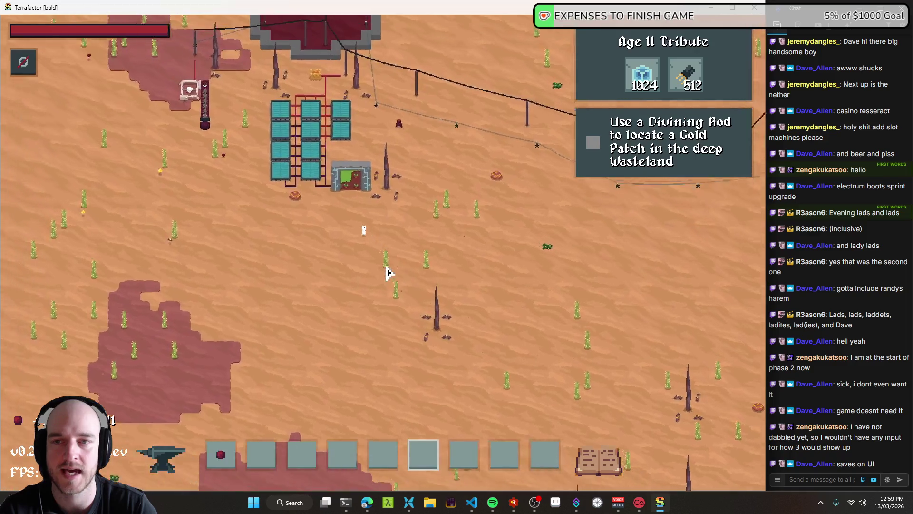
key(w)
key(a)
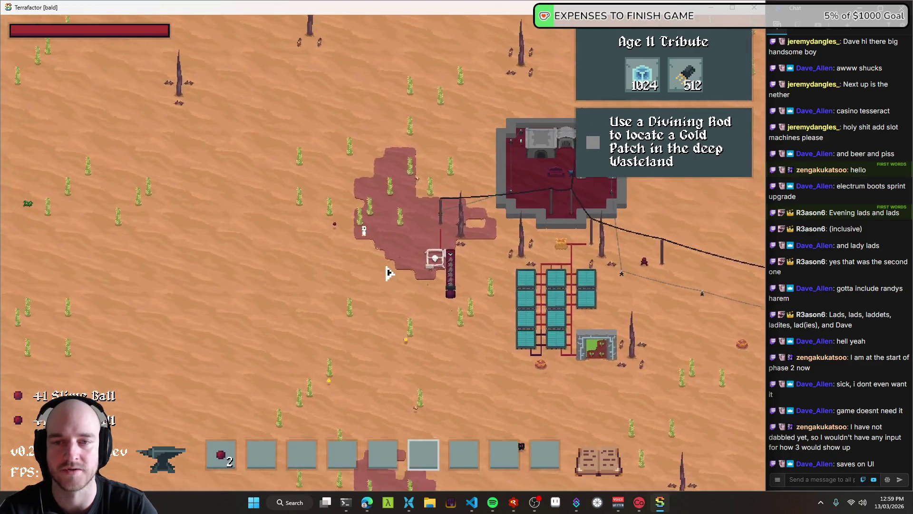
key(w)
key(a)
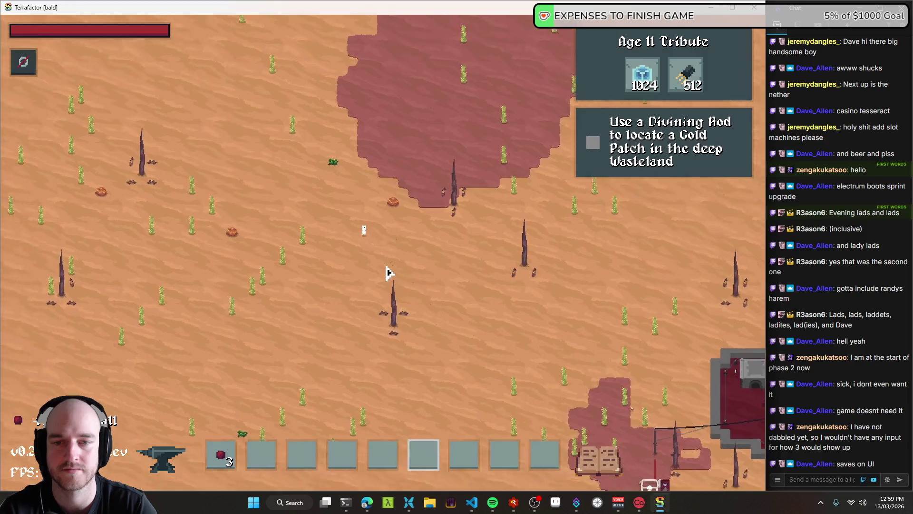
scroll(386, 270, up, 3)
key(w)
key(a)
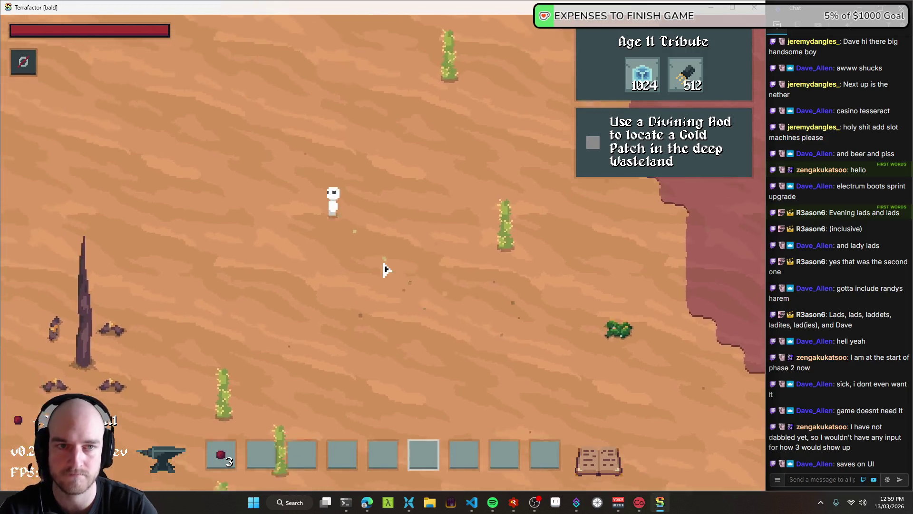
scroll(386, 270, down, 2)
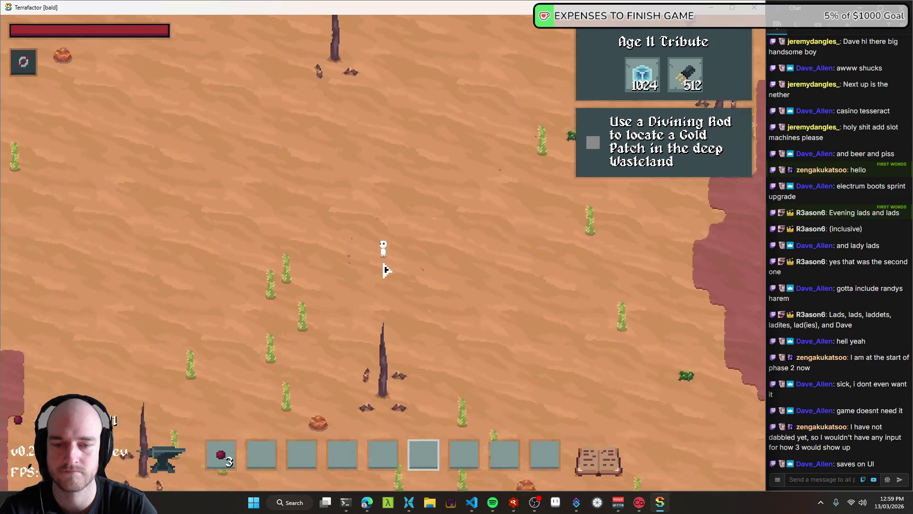
key(w)
key(d)
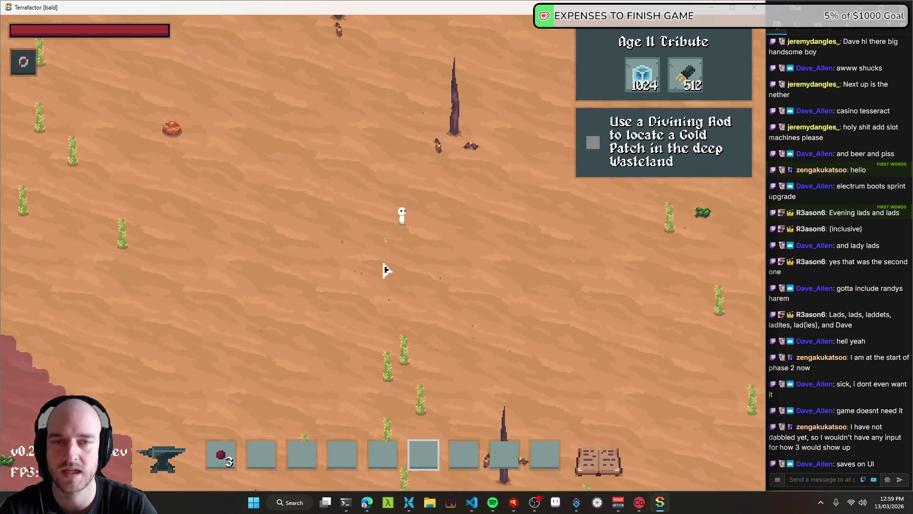
key(d)
key(s)
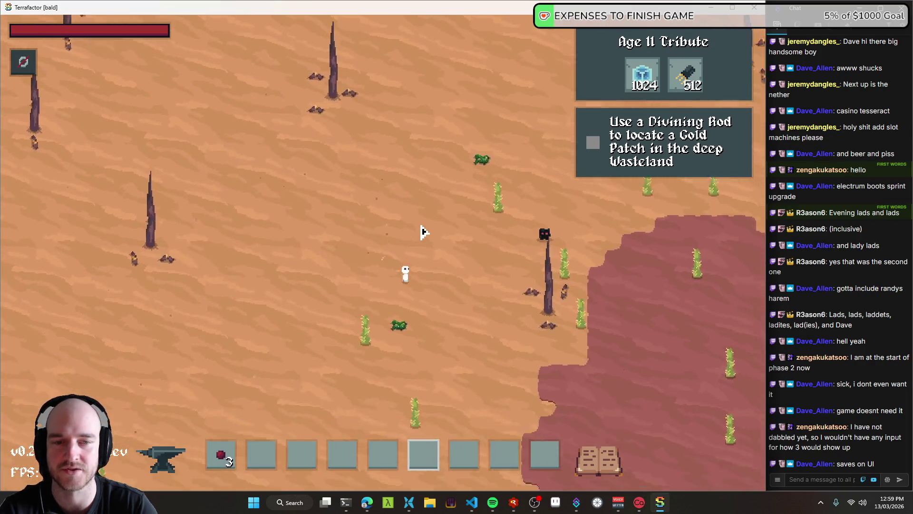
key(a)
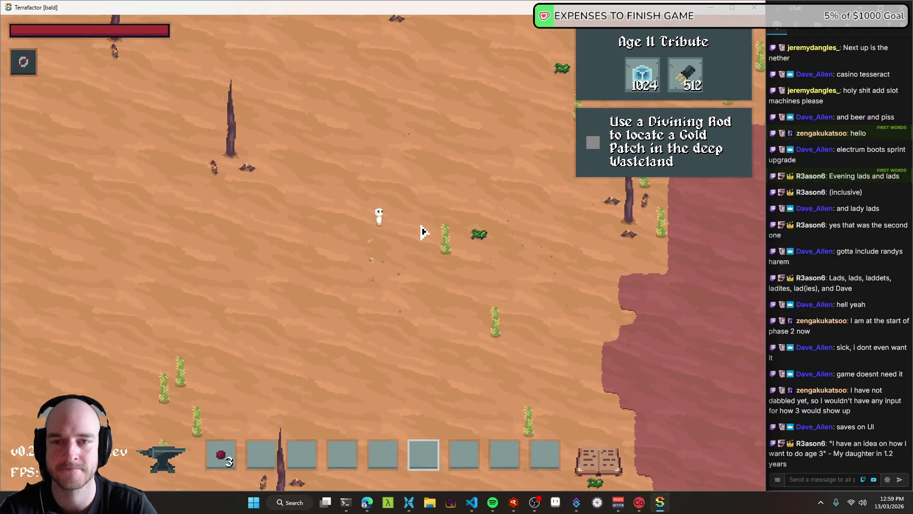
key(w)
key(w)
- Hide the HUD, walk north across the sand while zooming, then close the game
key(d)
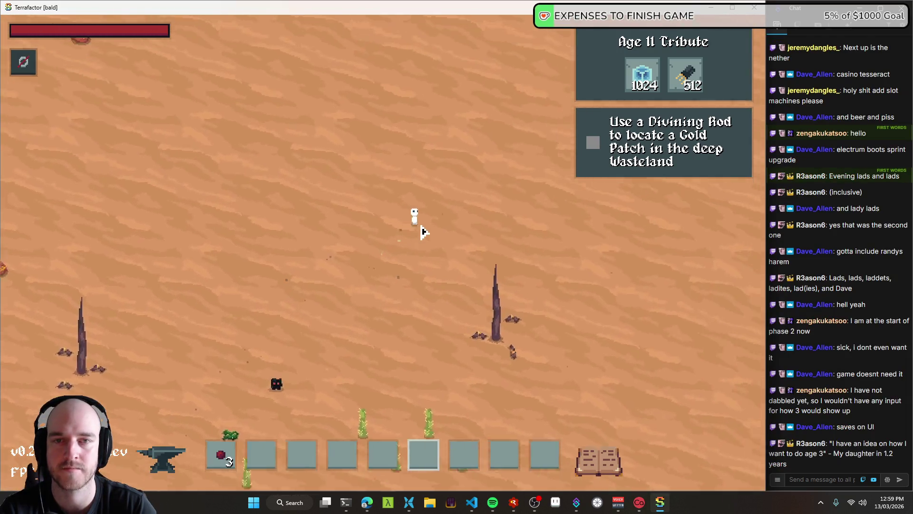
key(F1)
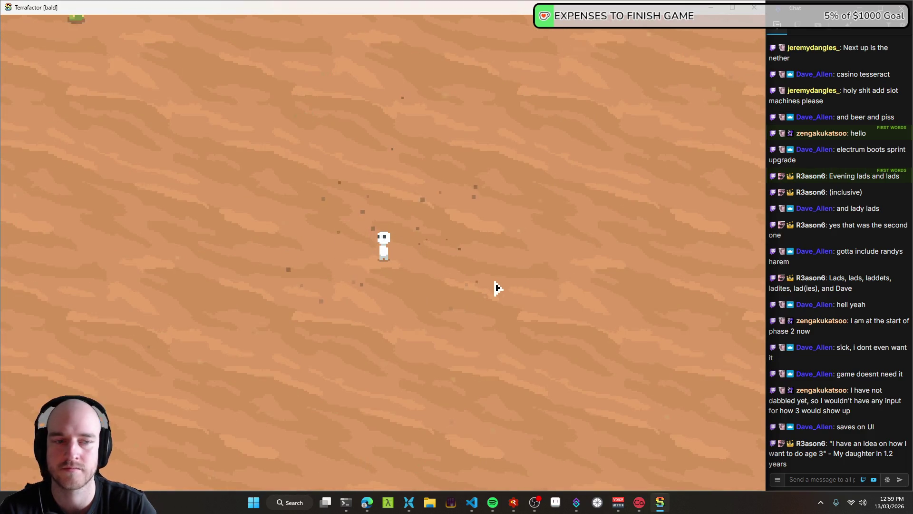
scroll(497, 287, down, 2)
key(w)
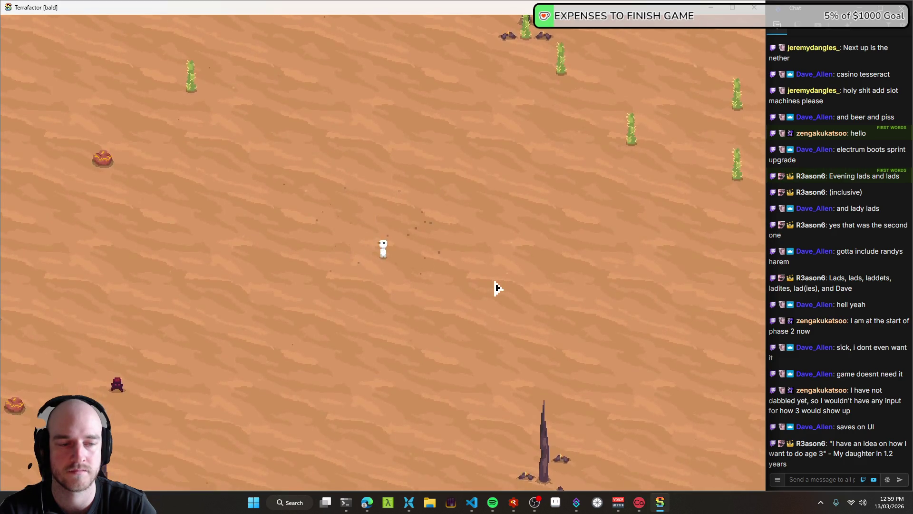
scroll(497, 288, up, 2)
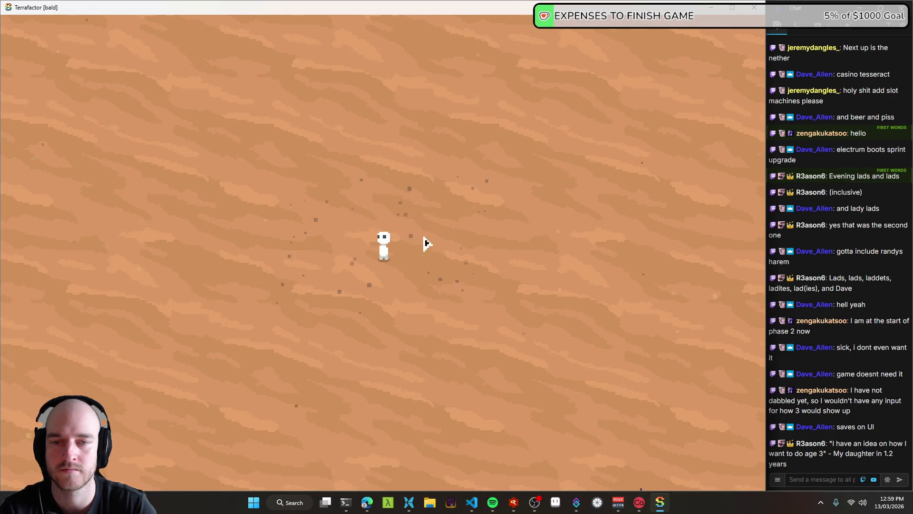
scroll(439, 242, down, 2)
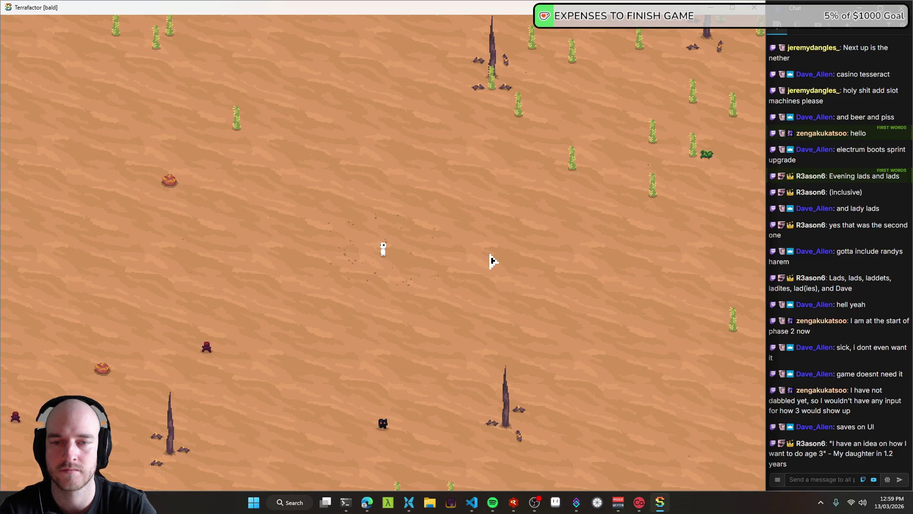
scroll(492, 261, up, 2)
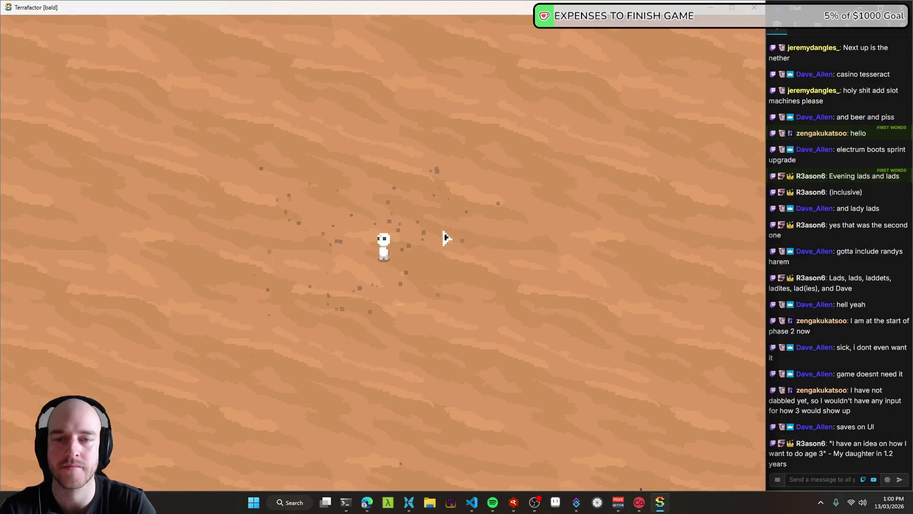
key(alt+F4)
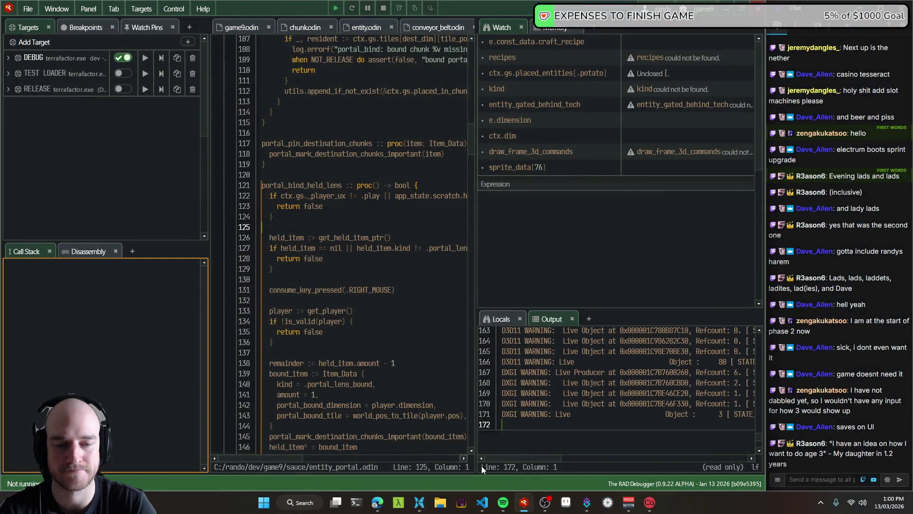
- Switch to Aseprite, open epic sketch pad.aseprite and bring the desert area into view
click(561, 511)
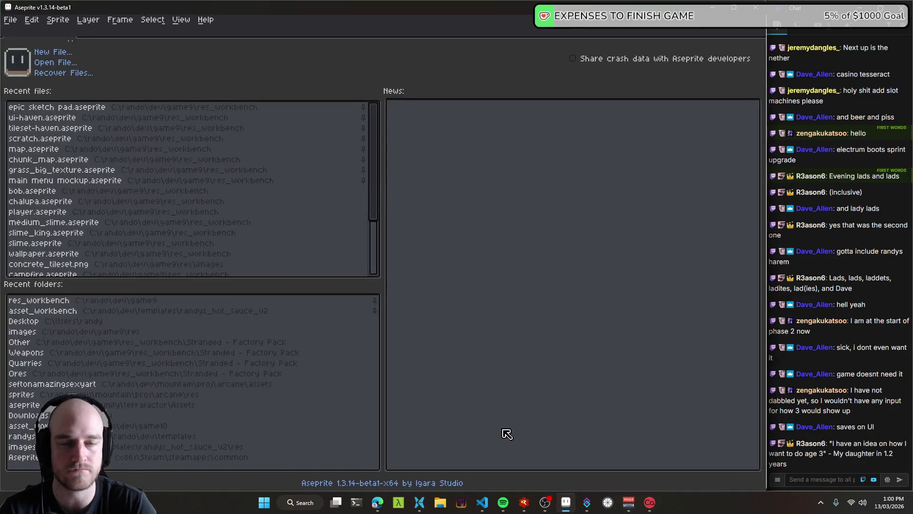
click(57, 107)
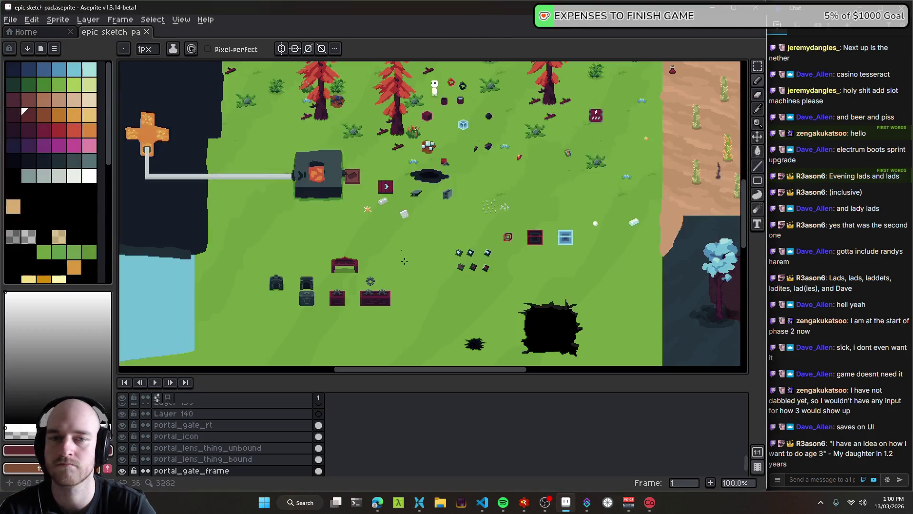
drag(409, 229, 80, 244)
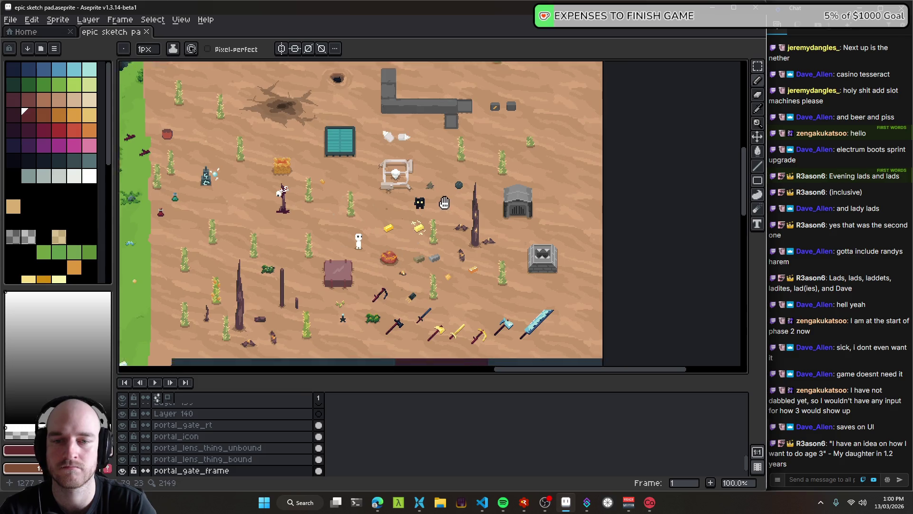
scroll(469, 144, down, 5)
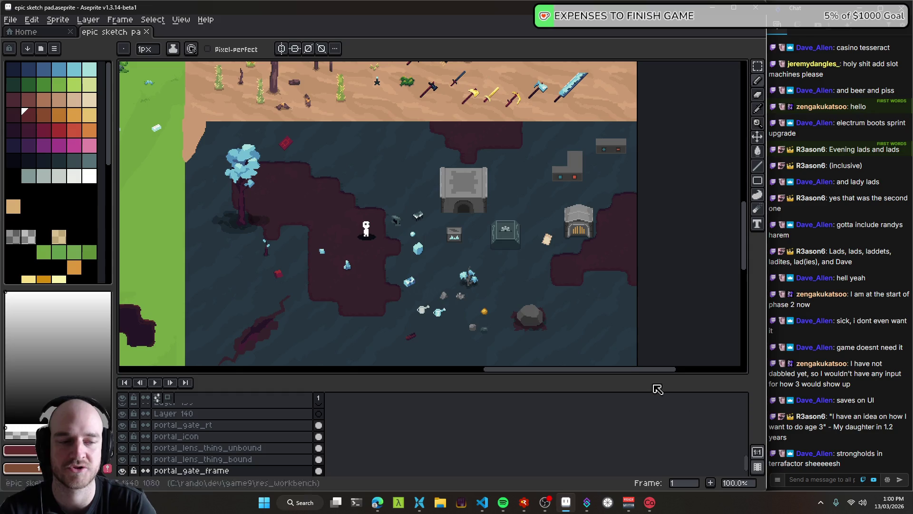
drag(401, 142, 404, 271)
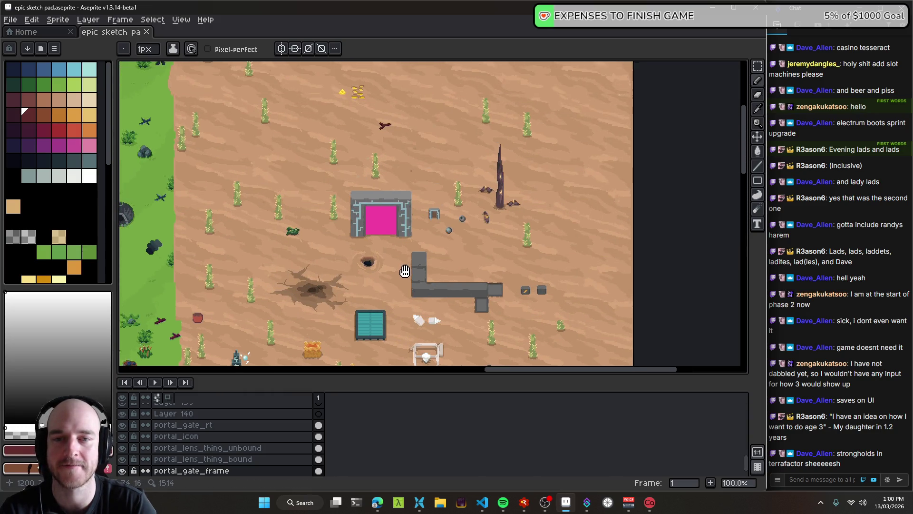
- Drag the portal gate frame with the Move tool to the desert's lower right
key(v)
scroll(427, 165, up, 3)
scroll(427, 165, down, 5)
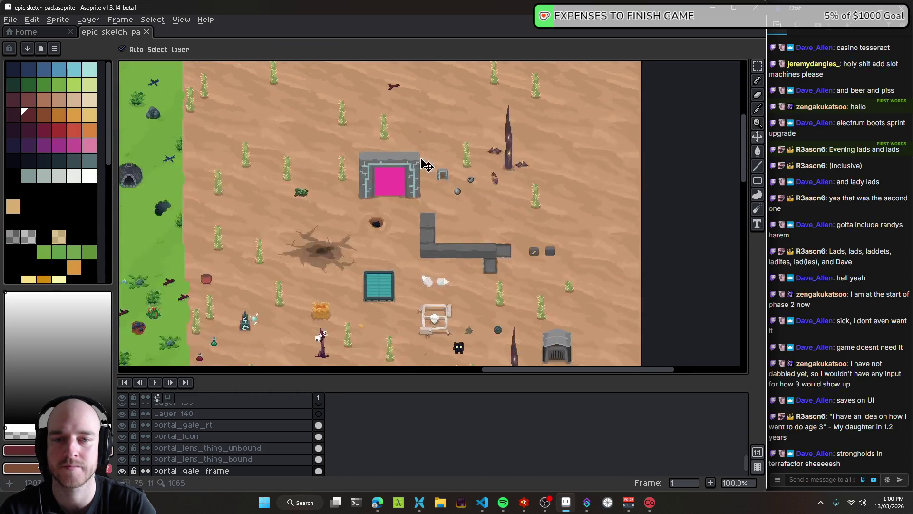
scroll(235, 429, down, 1)
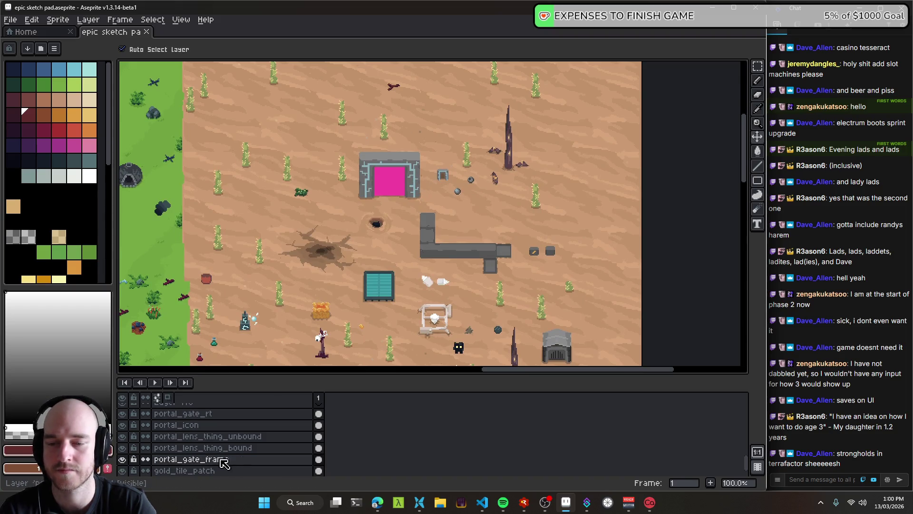
mouse_move(414, 191)
mouse_down()
mouse_move(630, 305)
mouse_move(628, 261)
mouse_move(607, 271)
mouse_up()
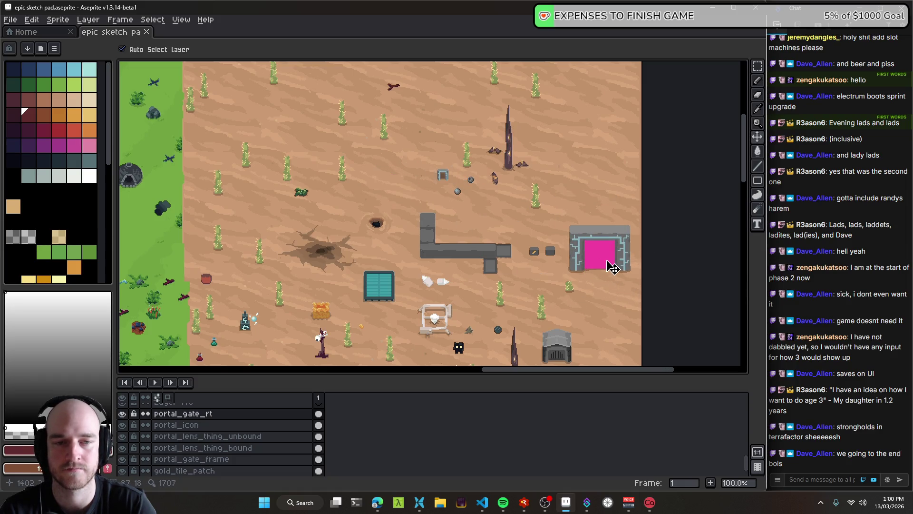
- Save the document and select the gold_dust layer
drag(612, 267, 429, 194)
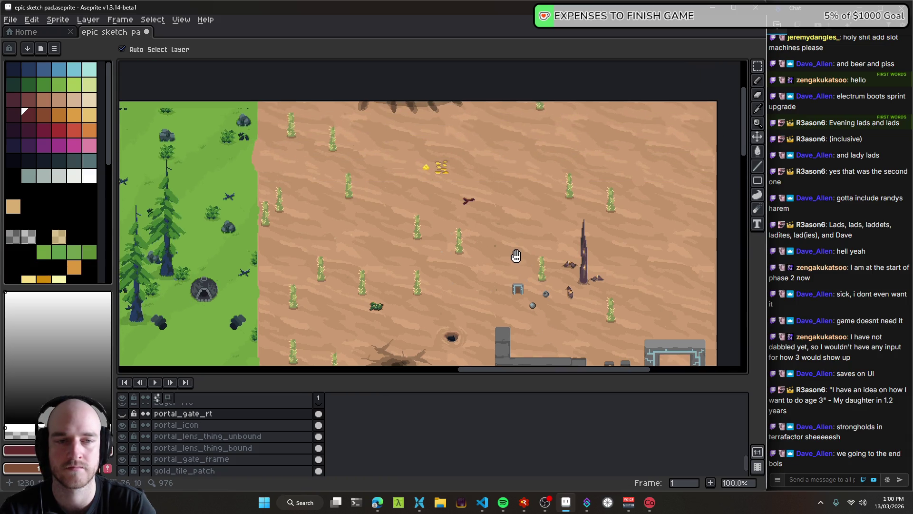
key(ctrl+s)
mouse_move(410, 157)
mouse_down()
mouse_move(494, 243)
mouse_move(402, 194)
mouse_move(353, 328)
mouse_up()
click(303, 325)
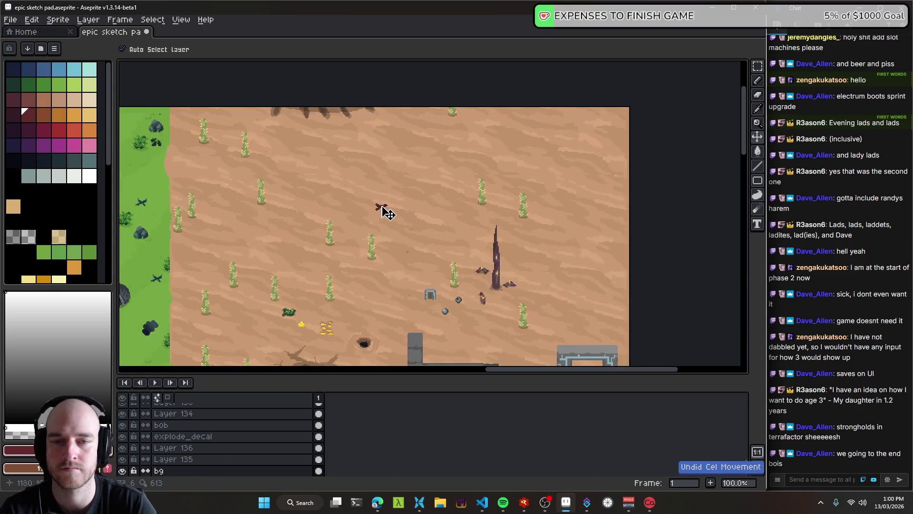
- Move the red divining rod sprite lower and select the portal_icon layer
drag(382, 209, 349, 311)
scroll(400, 159, down, 2)
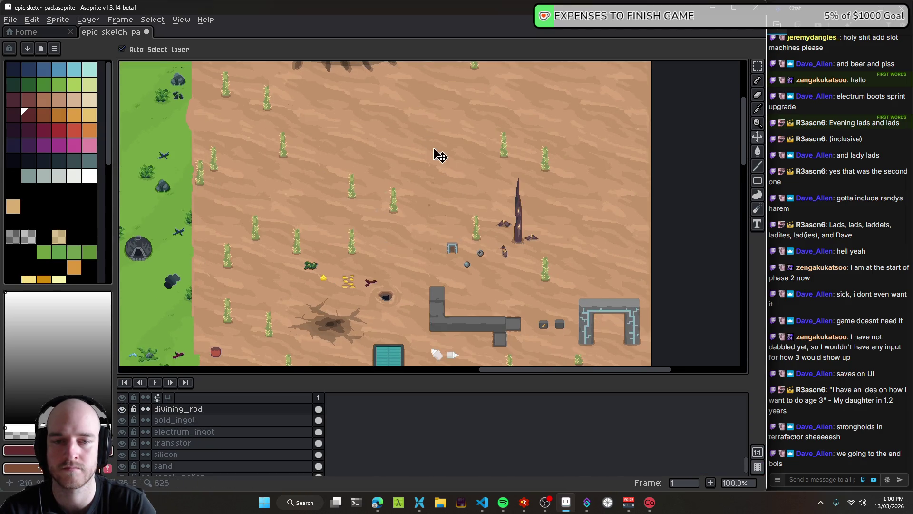
click(455, 250)
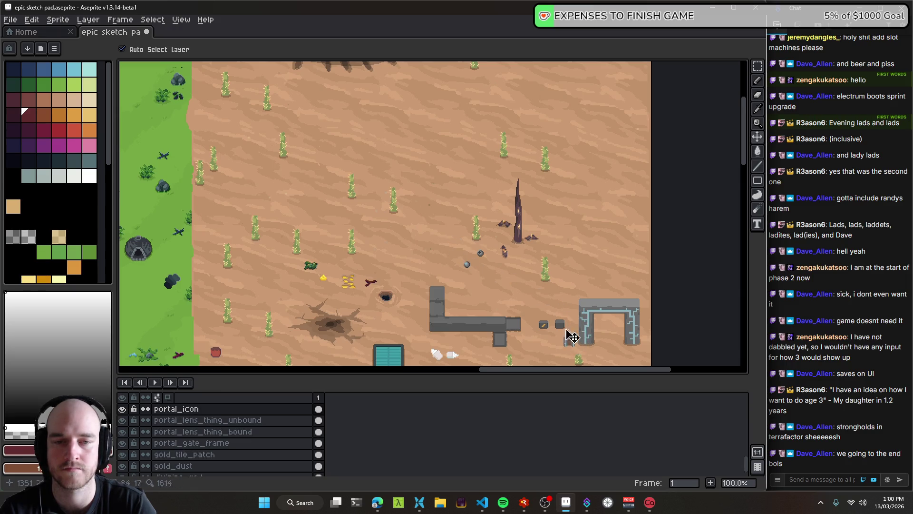
scroll(517, 279, up, 2)
scroll(468, 196, up, 1)
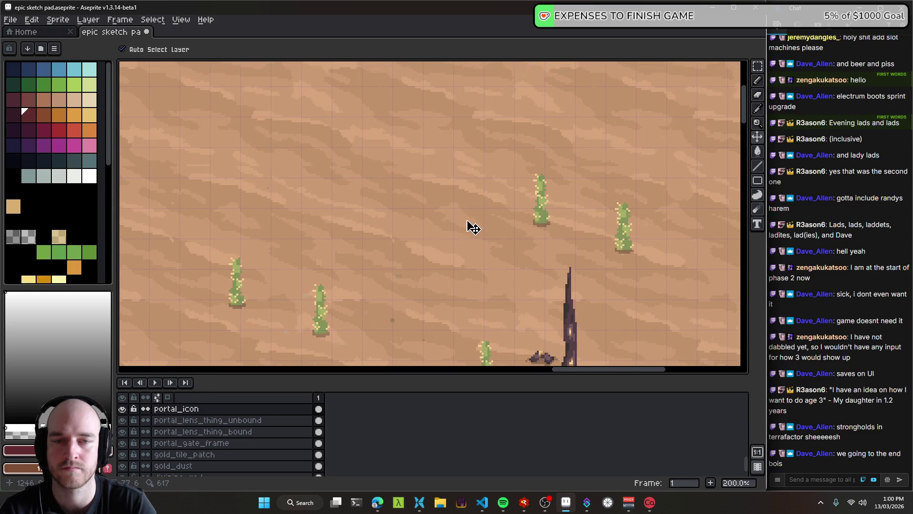
scroll(506, 245, up, 2)
- Sample the tan sand colour and pencil over the small cactus with matching sand shades
key(i)
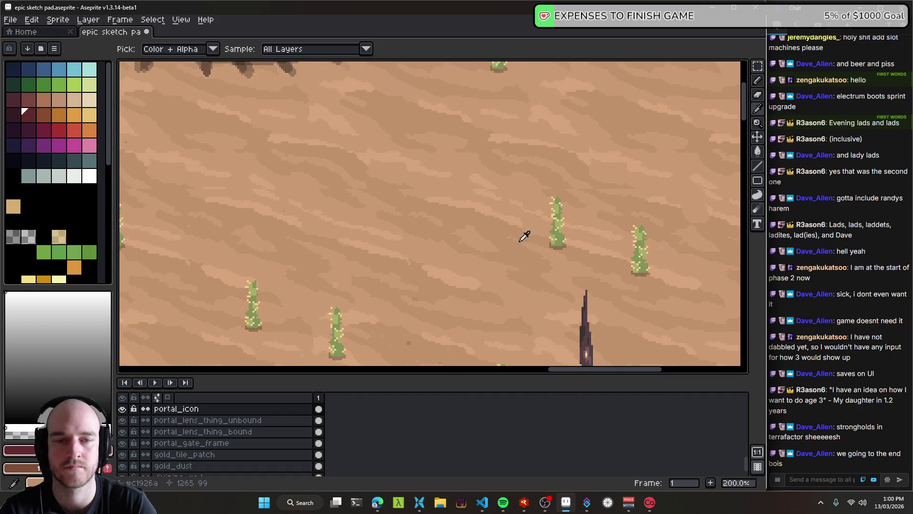
click(557, 253)
key(b)
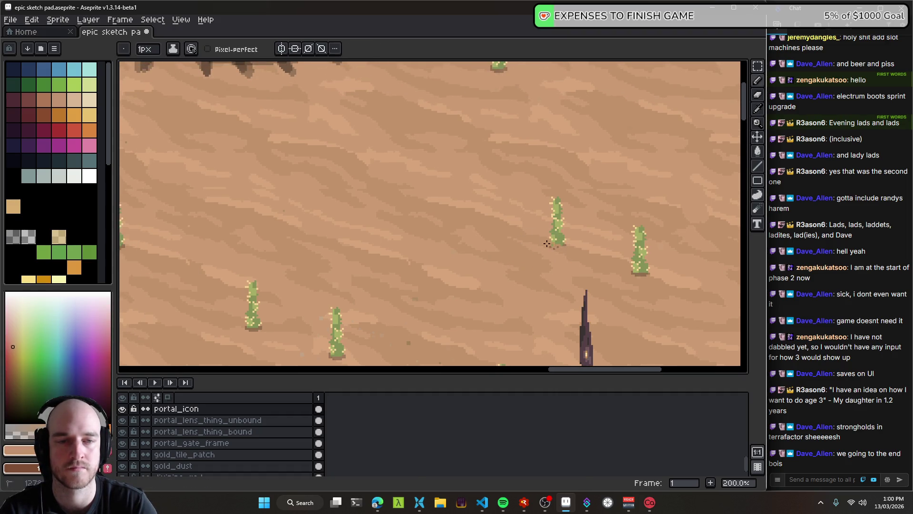
mouse_move(552, 241)
mouse_down()
mouse_move(566, 244)
mouse_move(552, 233)
mouse_move(573, 233)
mouse_up()
alt+click(579, 238)
alt+click(551, 220)
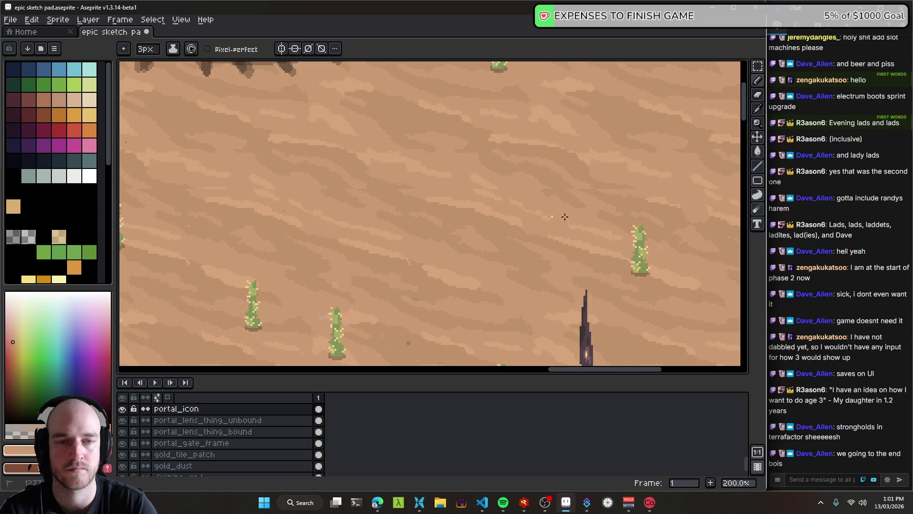
drag(566, 240, 548, 228)
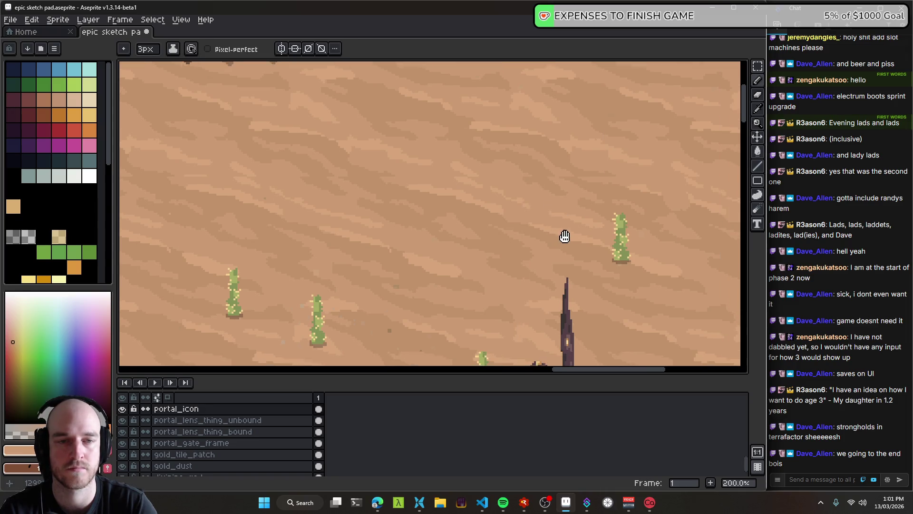
- Select the area around the cleared cactus and undo/redo to compare with the original
key(m)
drag(501, 151, 591, 271)
key(ctrl+z)
key(ctrl+z)
key(ctrl+z)
key(v)
key(m)
key(ctrl+y)
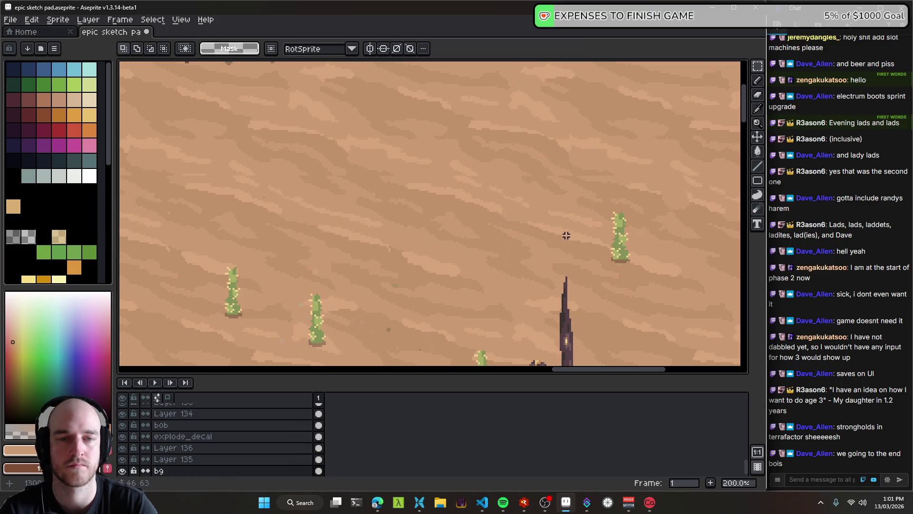
scroll(483, 265, down, 2)
scroll(471, 210, up, 3)
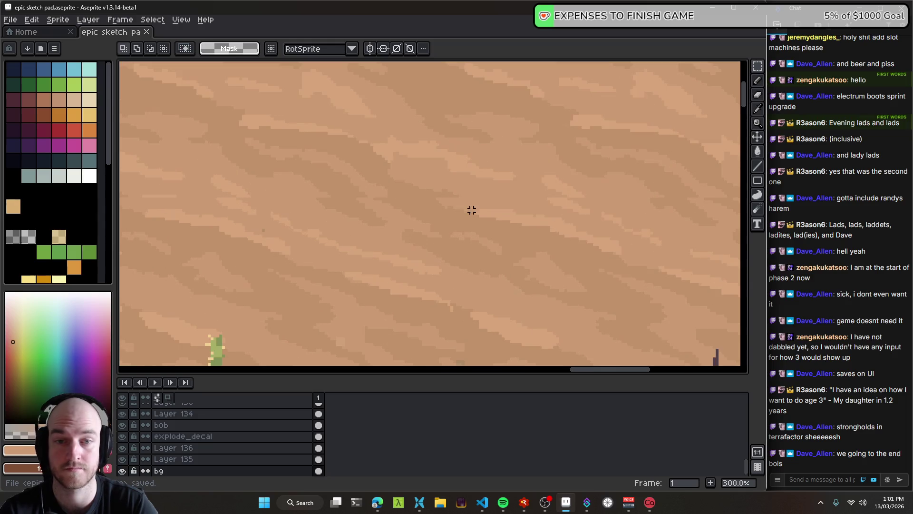
scroll(335, 188, down, 5)
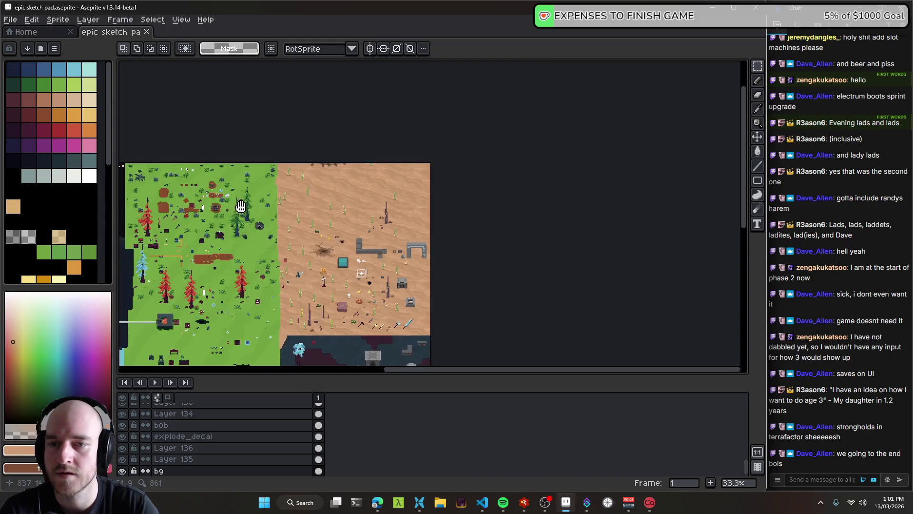
- Grab the blue spatial box sprite and move it up and to the right
scroll(404, 197, up, 2)
drag(405, 197, 379, 159)
key(v)
click(384, 233)
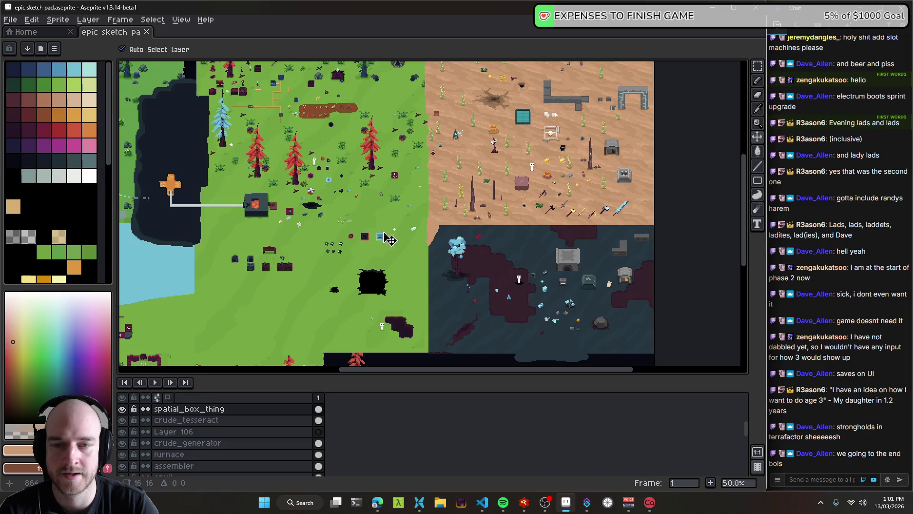
drag(444, 128, 462, 92)
scroll(462, 92, up, 1)
scroll(415, 251, down, 1)
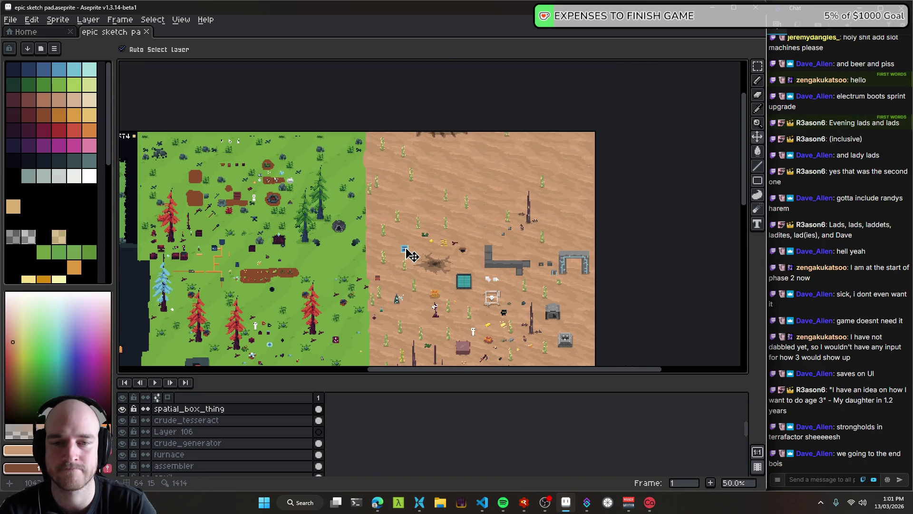
scroll(493, 174, up, 5)
- Fine-tune the blue box's spot in the open desert, nudging it right and down
mouse_move(499, 171)
mouse_down()
mouse_move(476, 209)
mouse_move(384, 189)
mouse_up()
scroll(847, 224, up, 3)
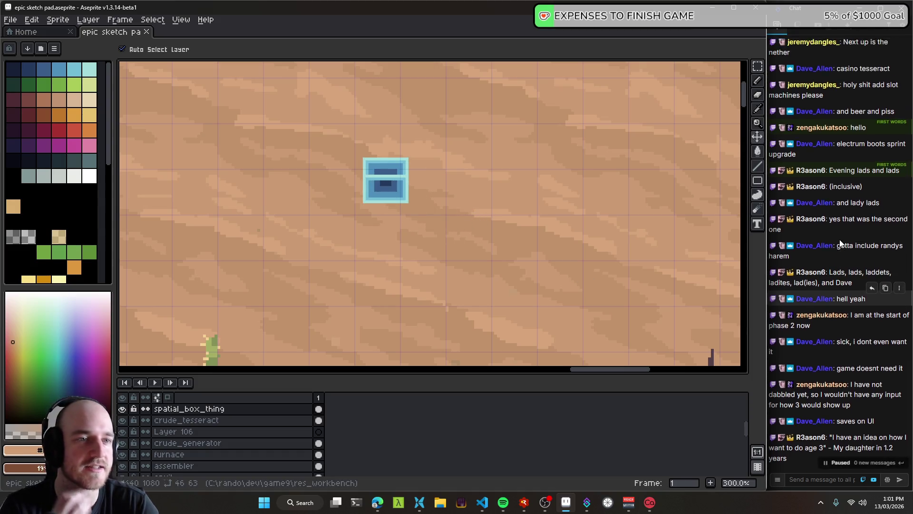
scroll(846, 224, up, 2)
scroll(834, 232, down, 5)
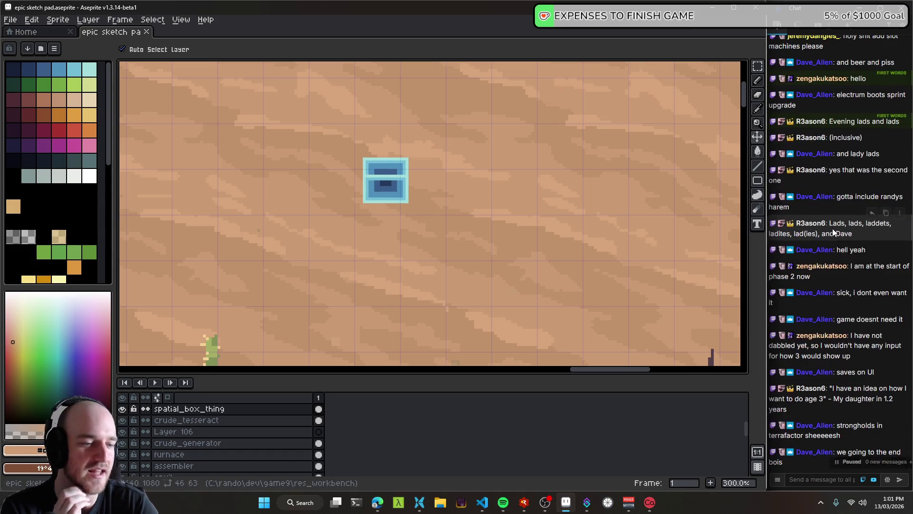
mouse_move(376, 202)
mouse_down()
mouse_move(393, 226)
mouse_move(444, 210)
mouse_move(395, 162)
mouse_up()
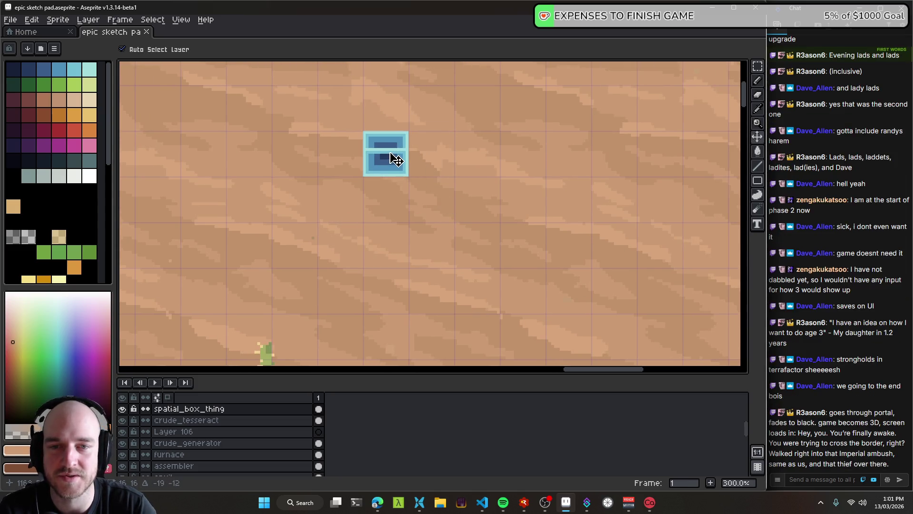
mouse_move(381, 196)
mouse_down()
mouse_move(438, 159)
mouse_move(472, 248)
mouse_move(441, 226)
mouse_up()
scroll(478, 253, down, 1)
mouse_move(427, 163)
mouse_down()
mouse_move(581, 257)
mouse_move(438, 200)
mouse_up()
scroll(555, 254, down, 1)
- Look over the whole mockup and save the file
drag(555, 253, 420, 206)
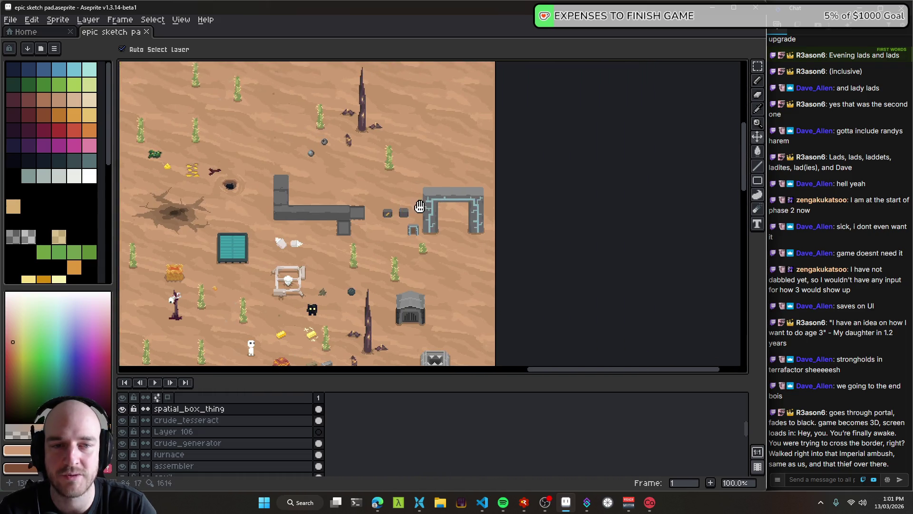
scroll(421, 208, up, 2)
scroll(464, 218, down, 1)
scroll(465, 219, down, 2)
scroll(471, 216, up, 2)
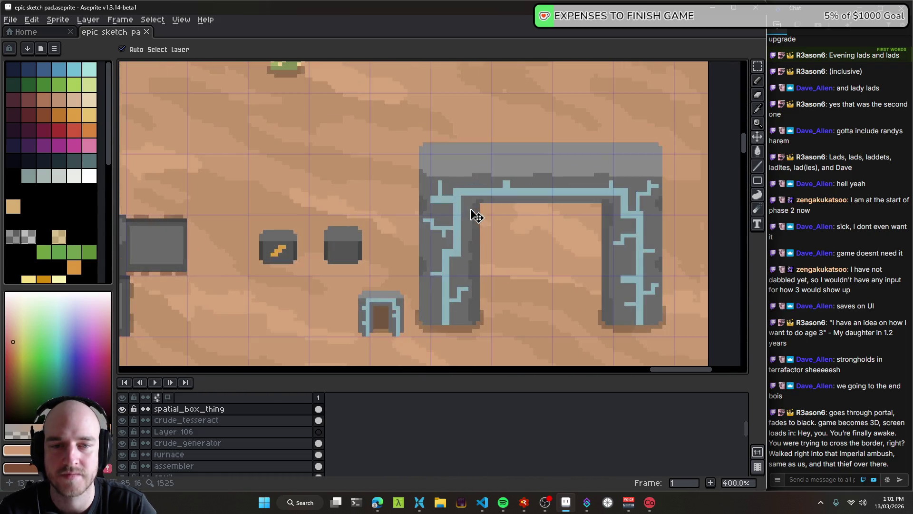
scroll(440, 236, down, 4)
scroll(443, 190, up, 1)
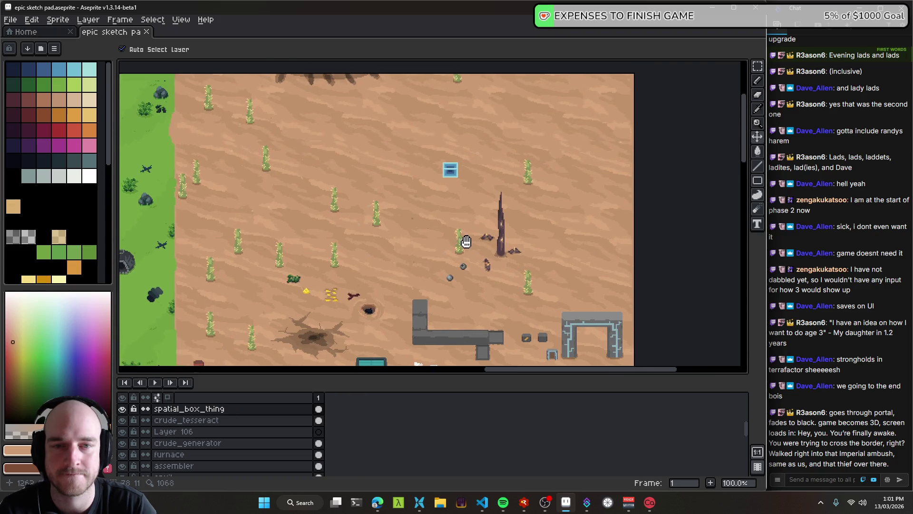
key(ctrl+s)
scroll(421, 164, up, 2)
- Pencil a thick light-cyan U-shaped arch beside the blue box, undo the stray loop, then switch to the debugger
key(i)
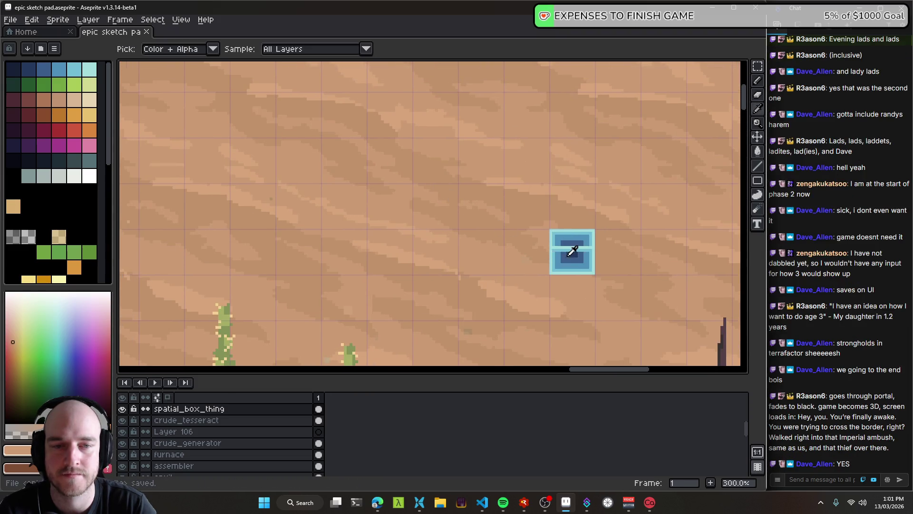
key(b)
drag(265, 218, 408, 230)
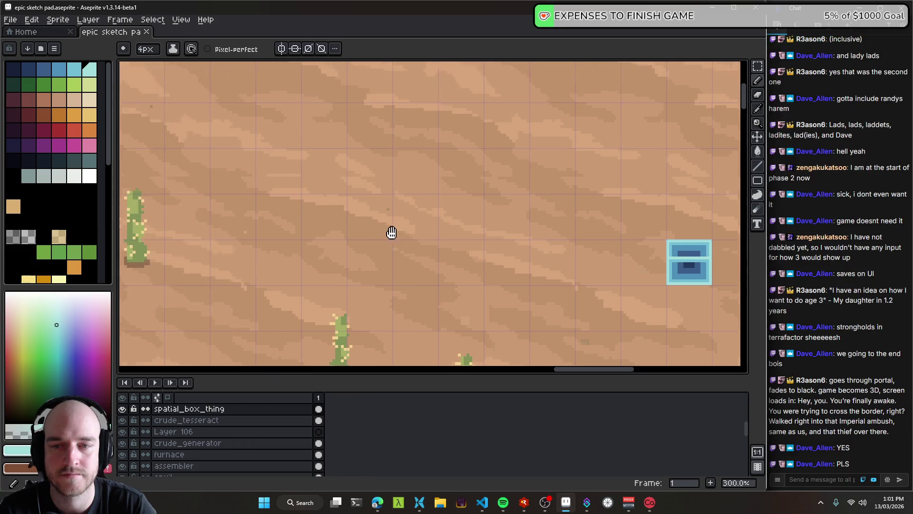
mouse_move(347, 272)
mouse_down()
mouse_move(349, 139)
mouse_move(572, 127)
mouse_move(584, 242)
mouse_up()
mouse_move(535, 183)
mouse_down()
mouse_move(402, 174)
mouse_move(451, 171)
mouse_up()
key(ctrl+z)
scroll(520, 221, down, 2)
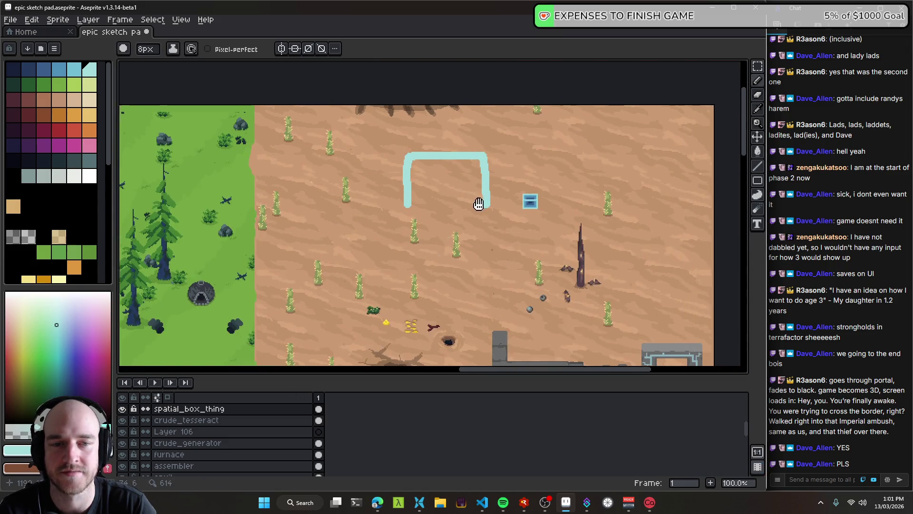
drag(479, 203, 461, 196)
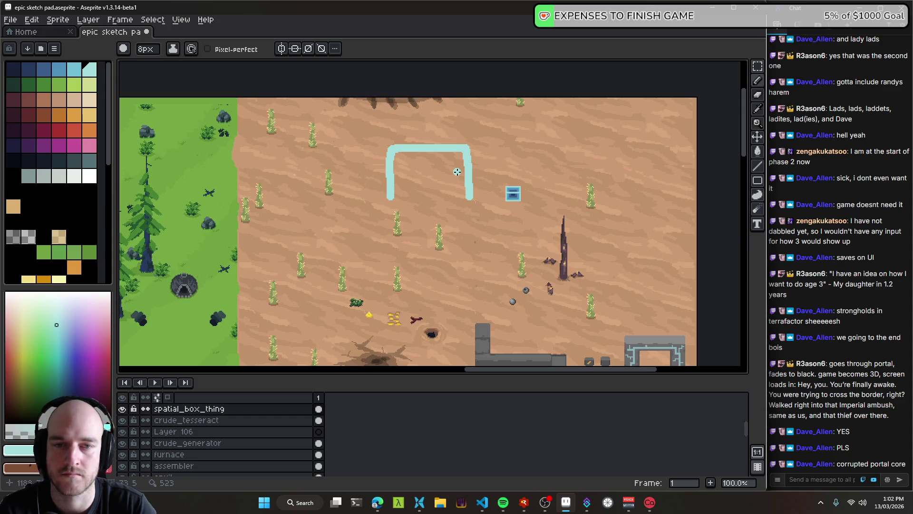
key(alt+Tab)
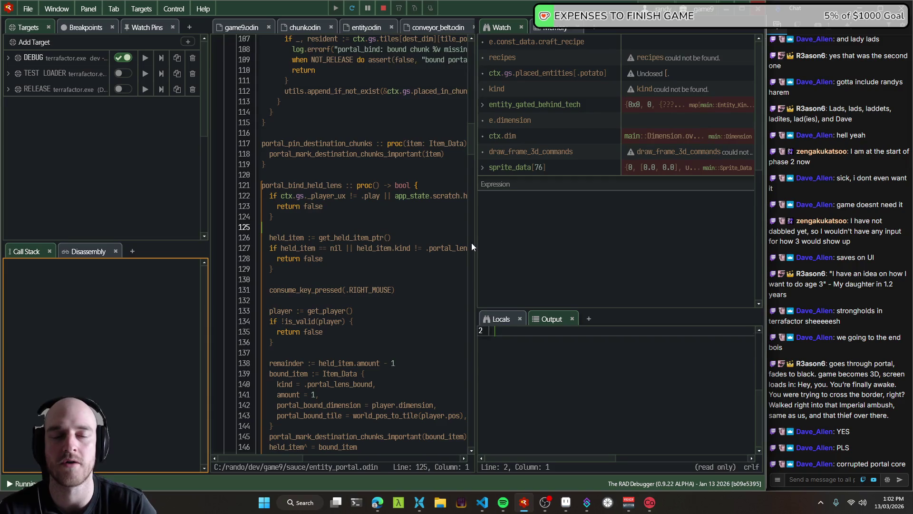
- Launch the game build with F5, walk to the gold nugget, and return beside the crop field
key(F5)
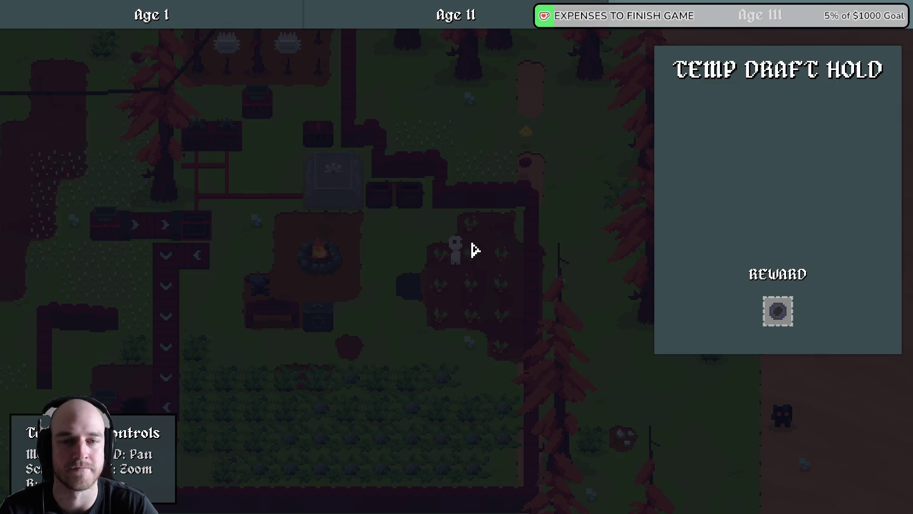
key(w)
key(d)
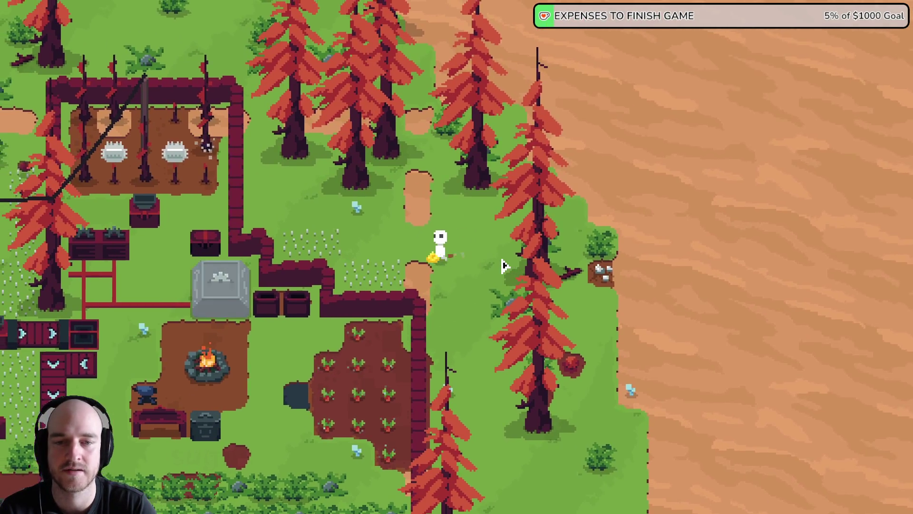
key(s)
key(a)
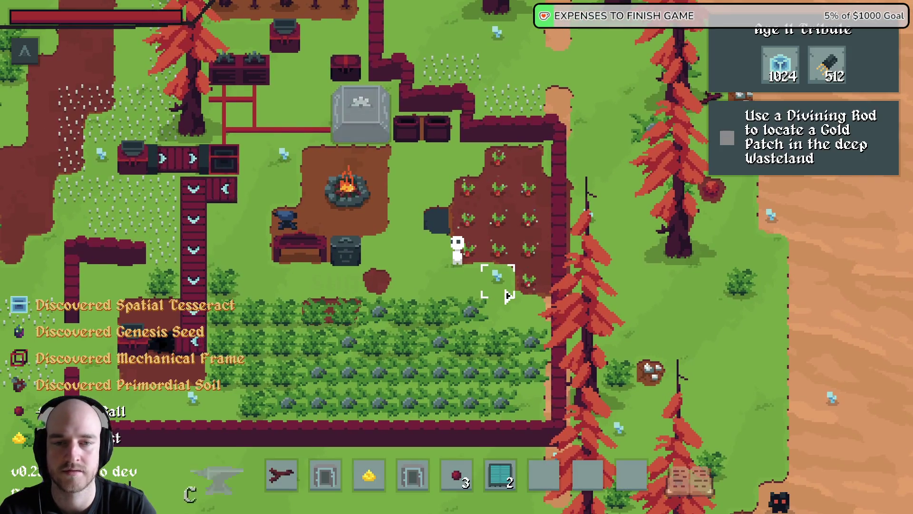
- Browse the resource recipes: Primordial Soil, Cobalt Ingot and Crushed Limestone
key(c)
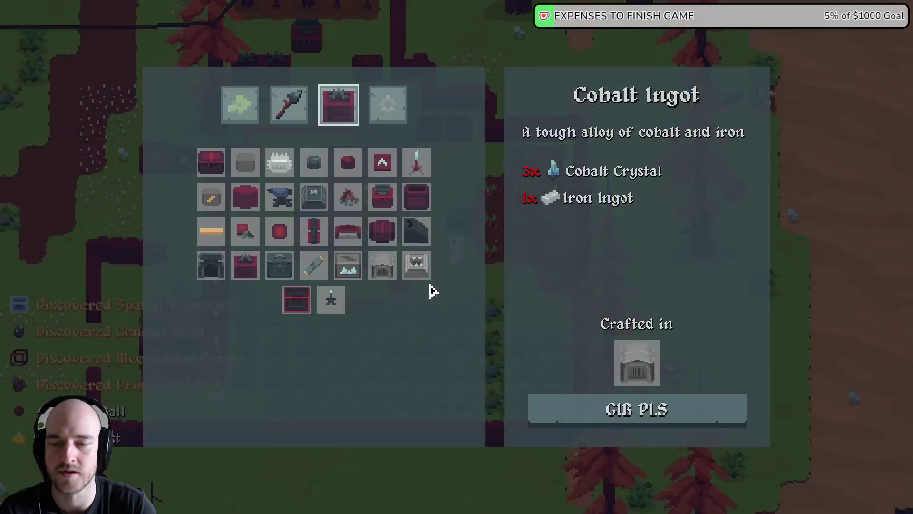
click(389, 108)
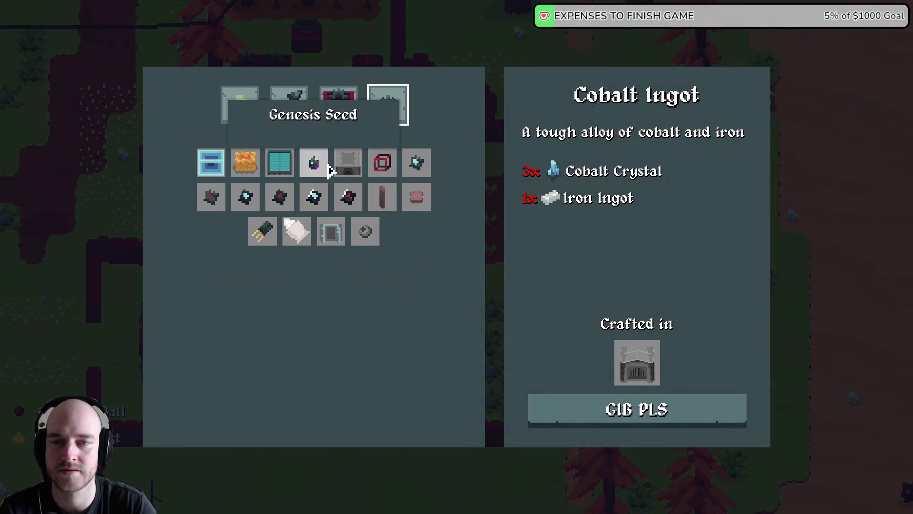
click(248, 113)
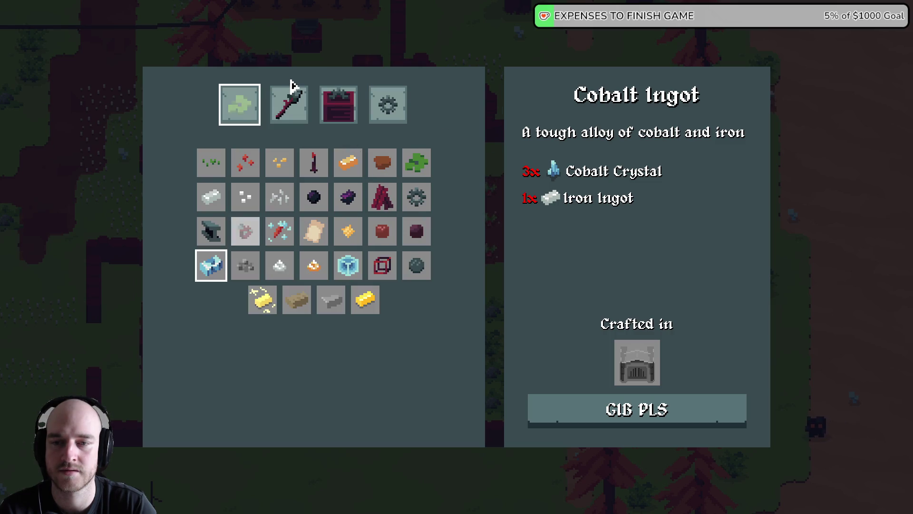
click(247, 237)
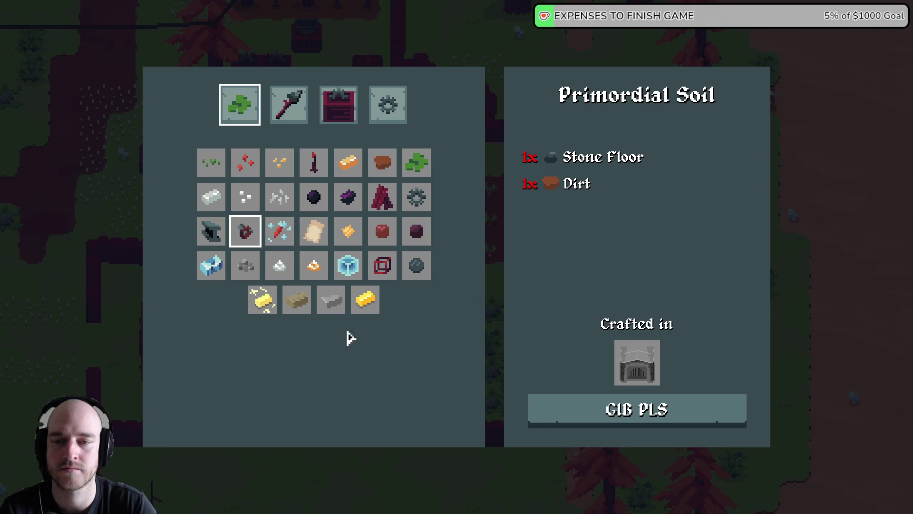
click(213, 269)
click(246, 269)
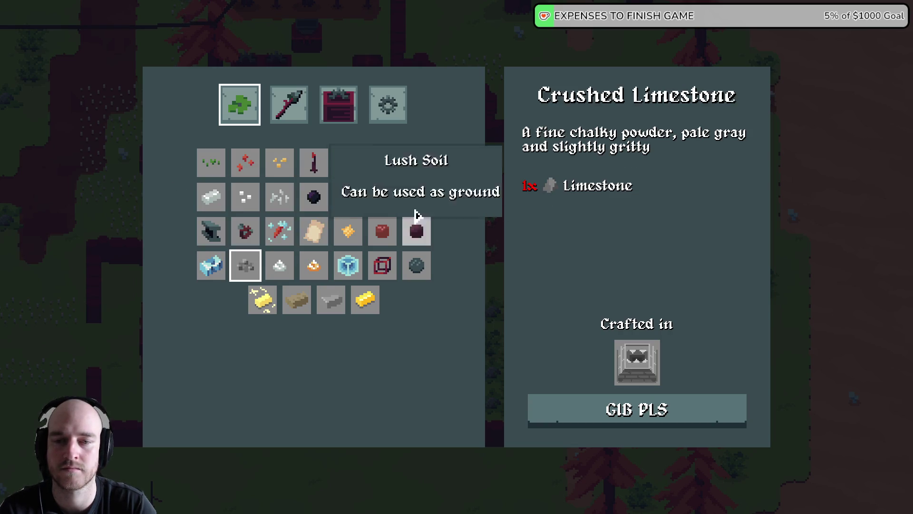
- View the Spatial Tesseract among the advanced machine recipes, then close crafting
click(340, 106)
click(390, 105)
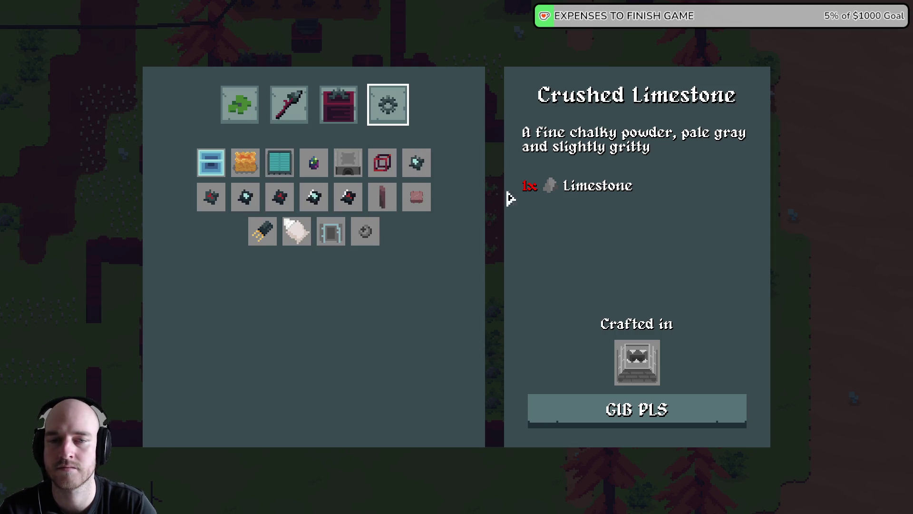
click(211, 164)
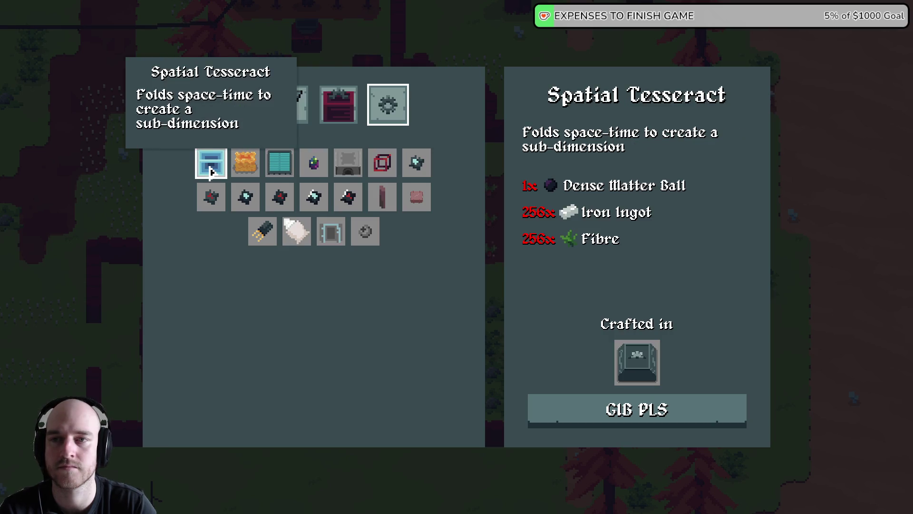
key(Escape)
- Walk west through the red wasteland toward the solar panel base and stone portal, planting a seed
key(a)
key(s)
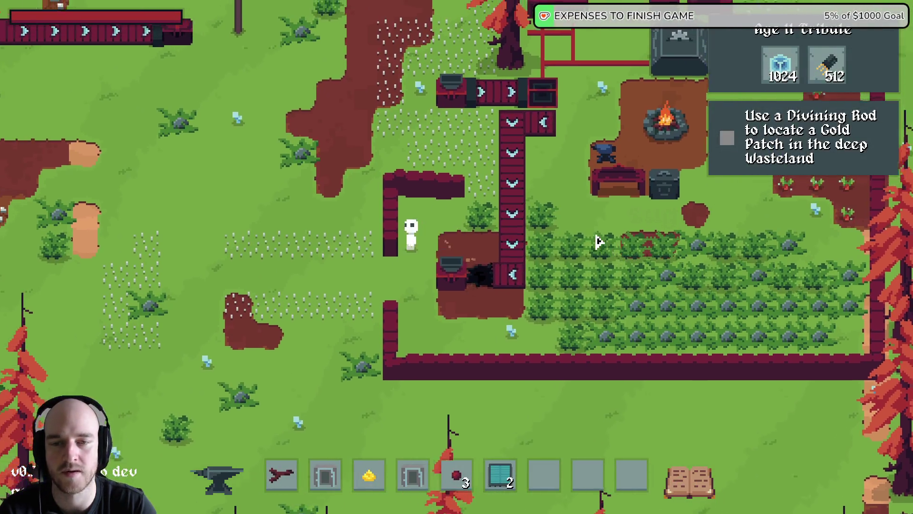
key(a)
key(w)
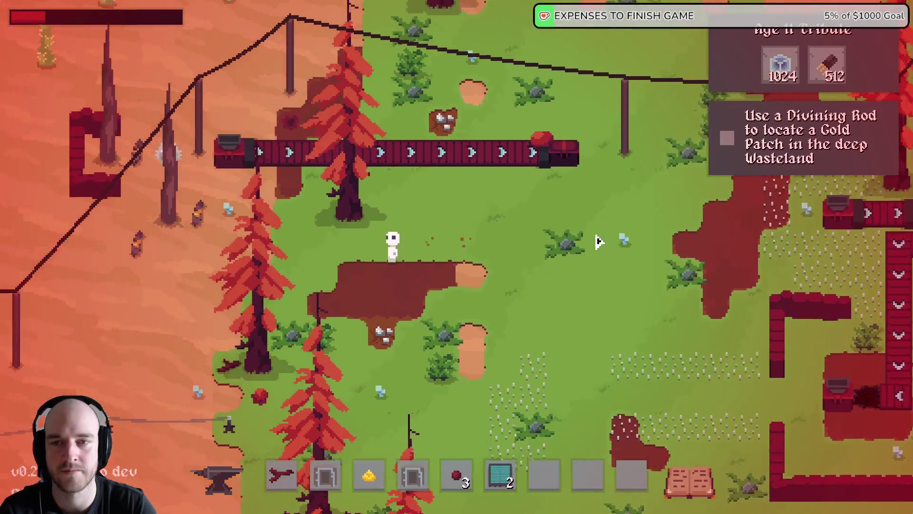
key(s)
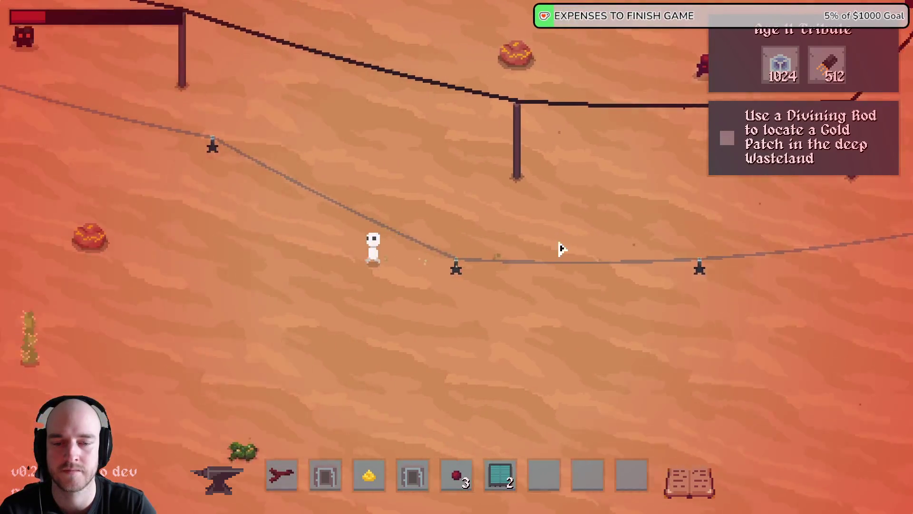
key(6)
click(543, 253)
key(a)
key(w)
key(8)
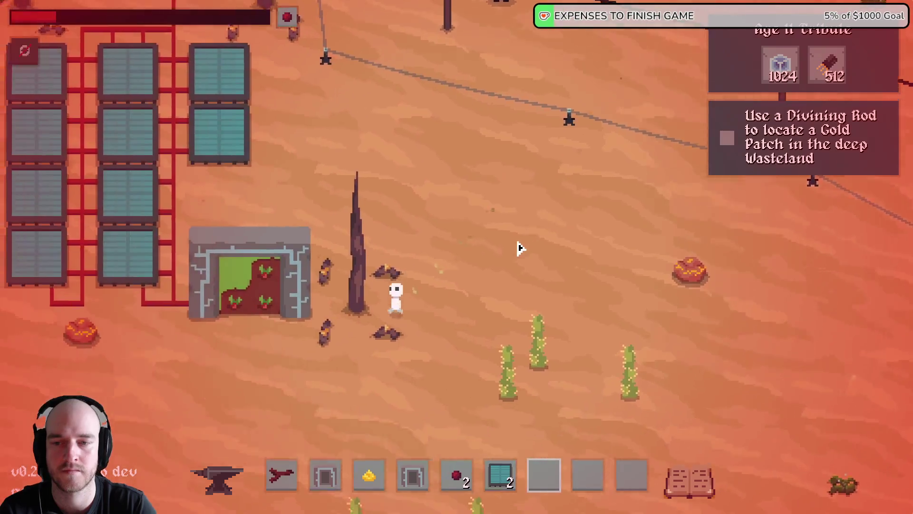
key(a)
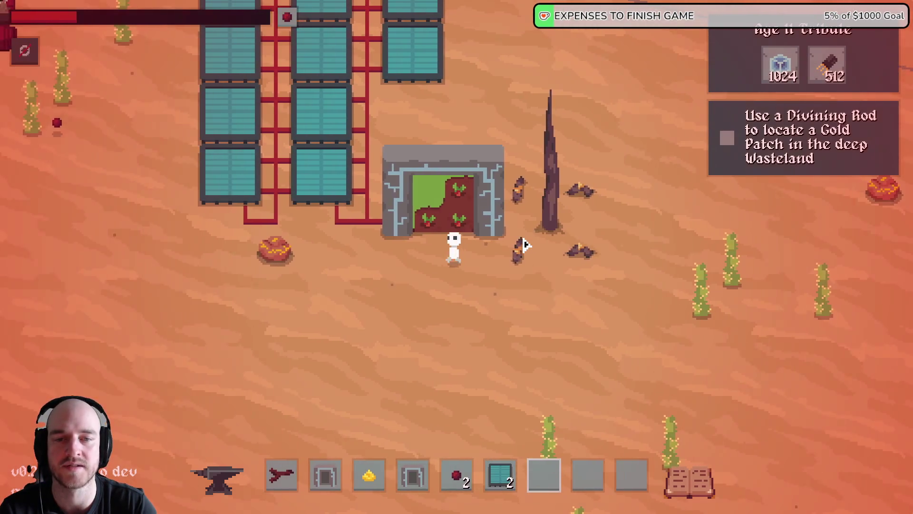
- Use the stone portal to reach home, teleport back to the desert, then return to the farm
key(e)
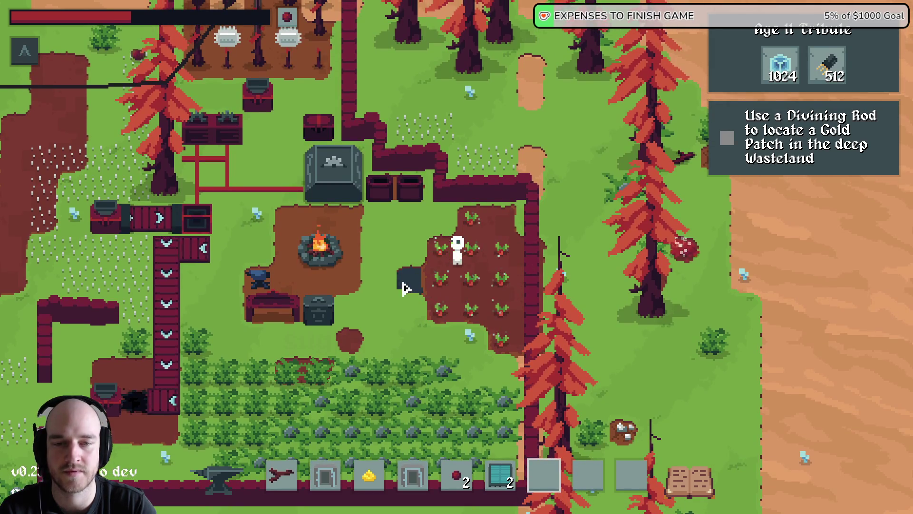
key(s)
key(w)
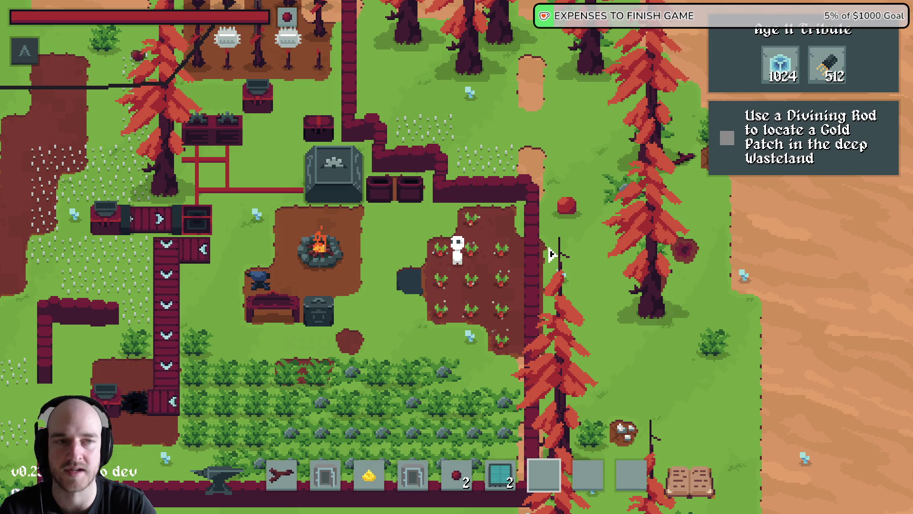
key(s)
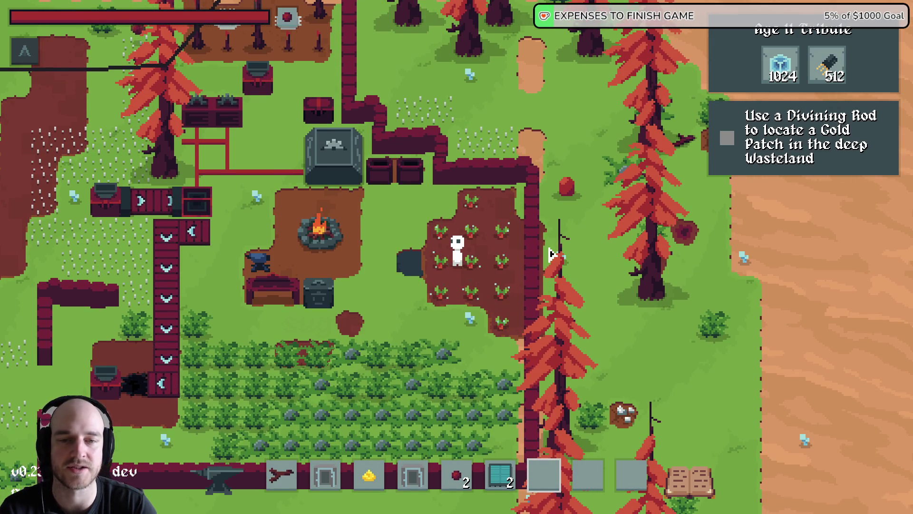
key(r)
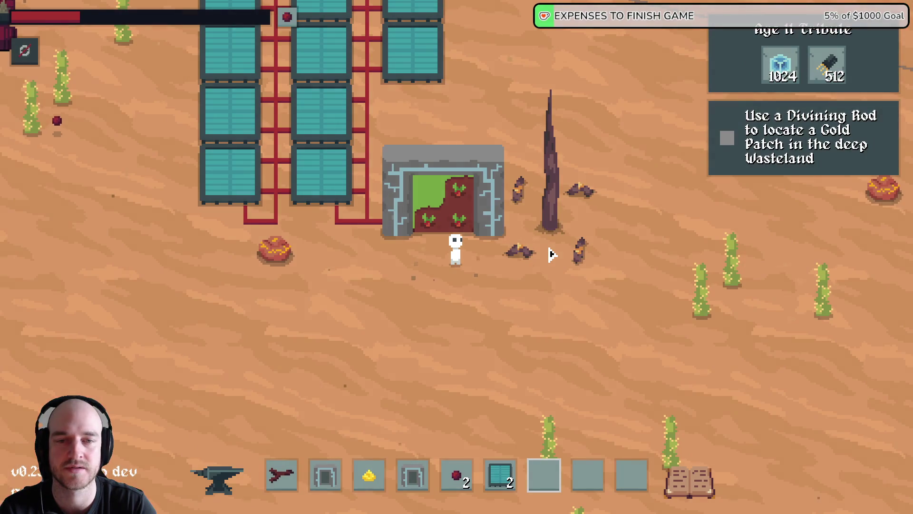
key(e)
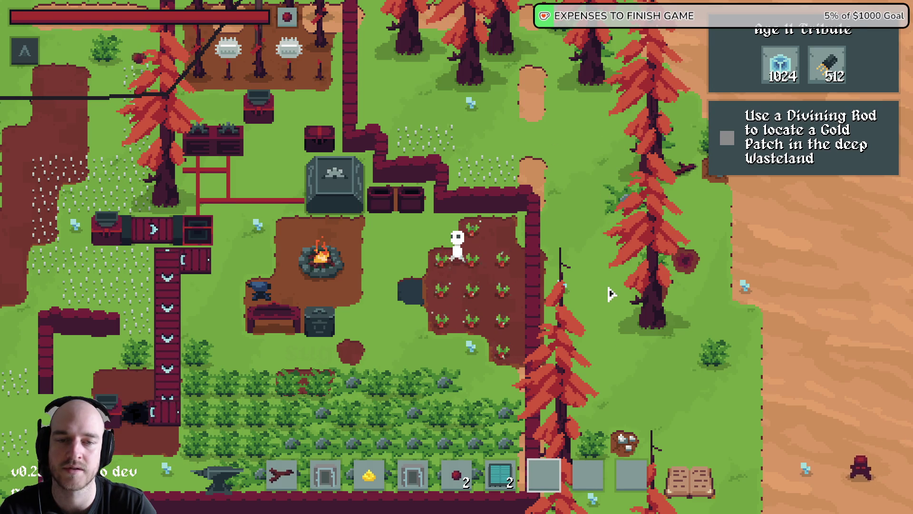
- Walk the character east past the crop field and around the grassy wasteland edge
key(w)
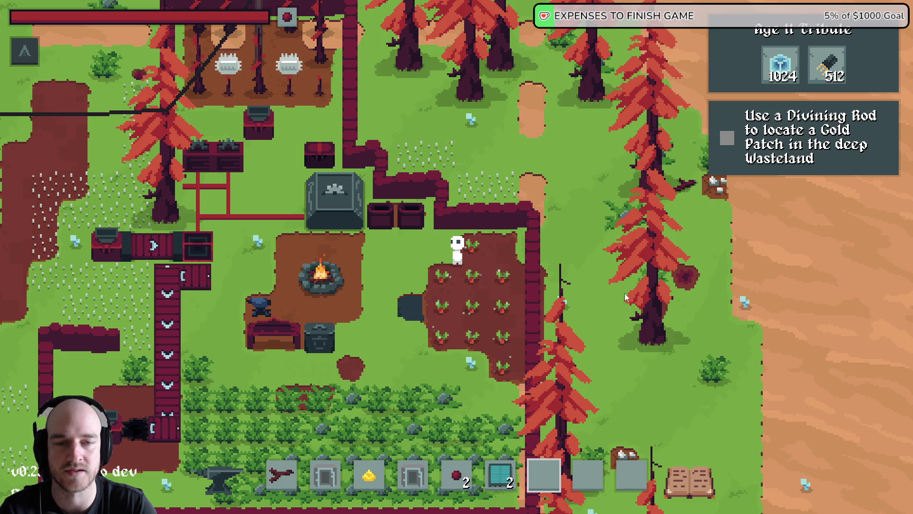
key(d)
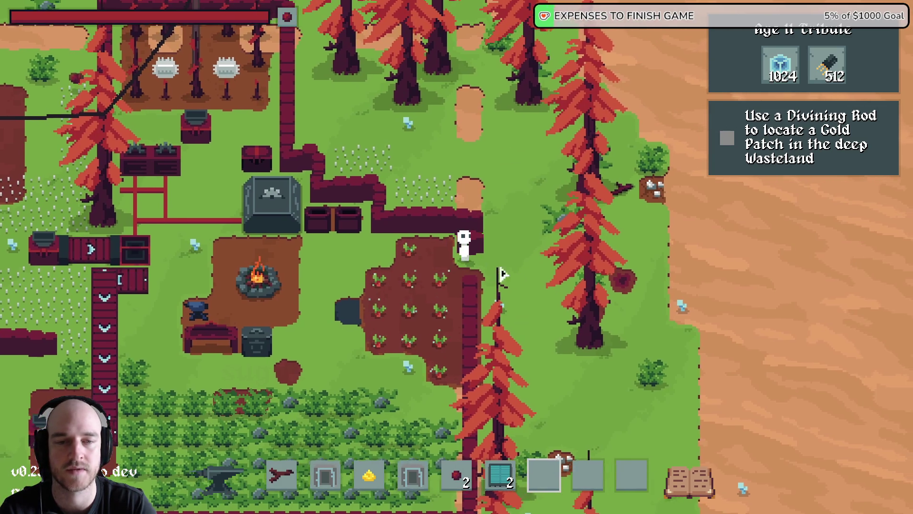
key(d)
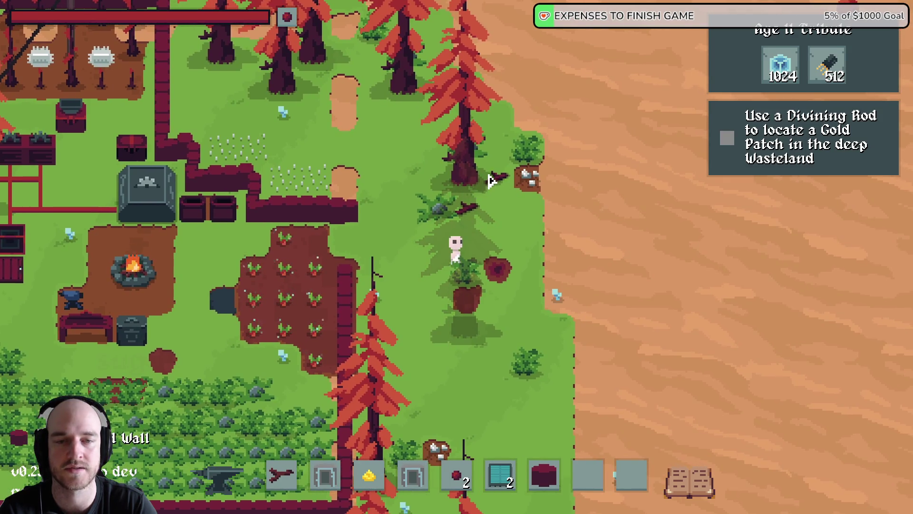
key(d)
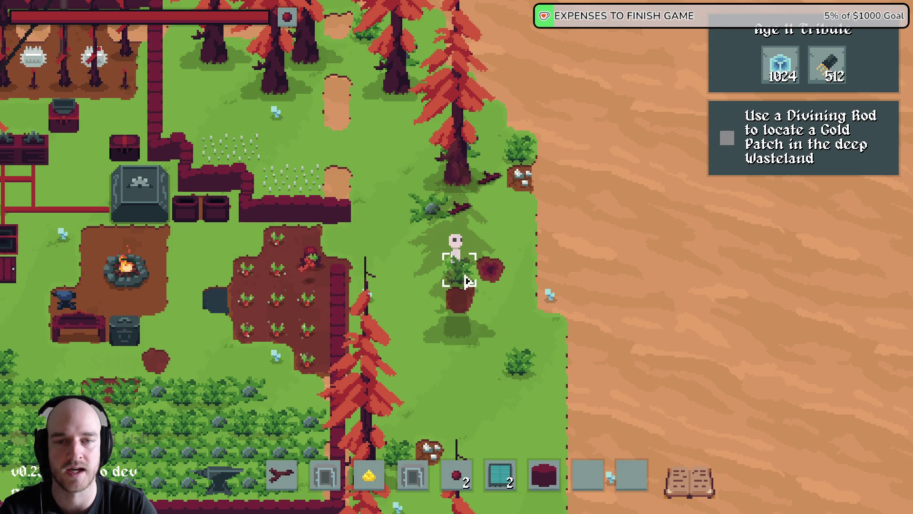
key(a)
key(w)
key(s)
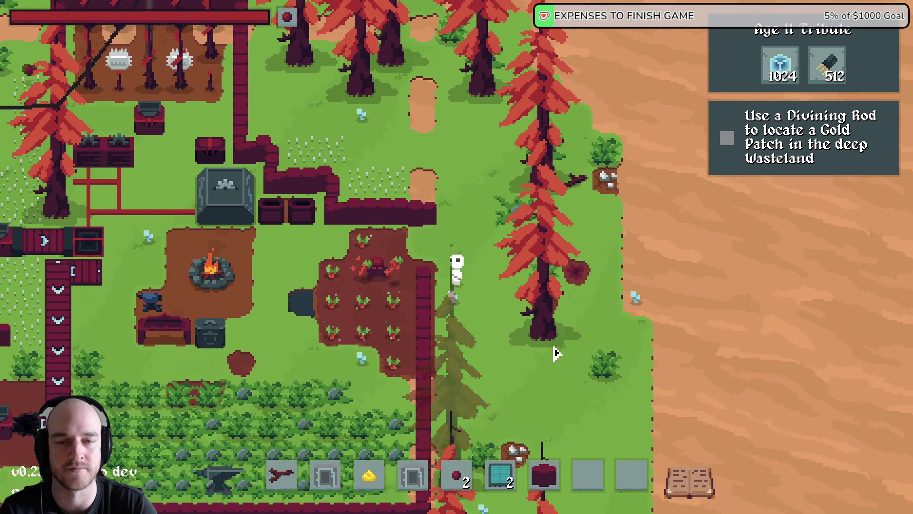
key(d)
key(d)
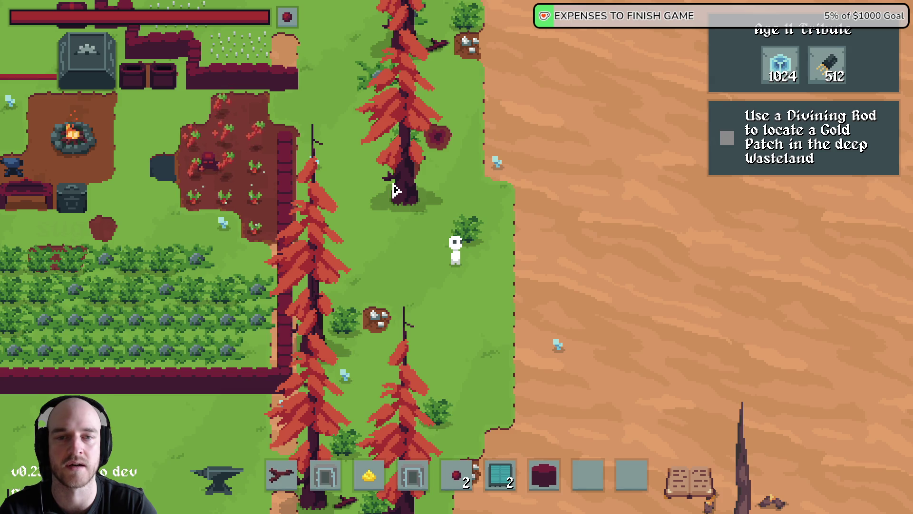
- Step north, quit the game with Alt+F4, and bring Aseprite back to the front
key(w)
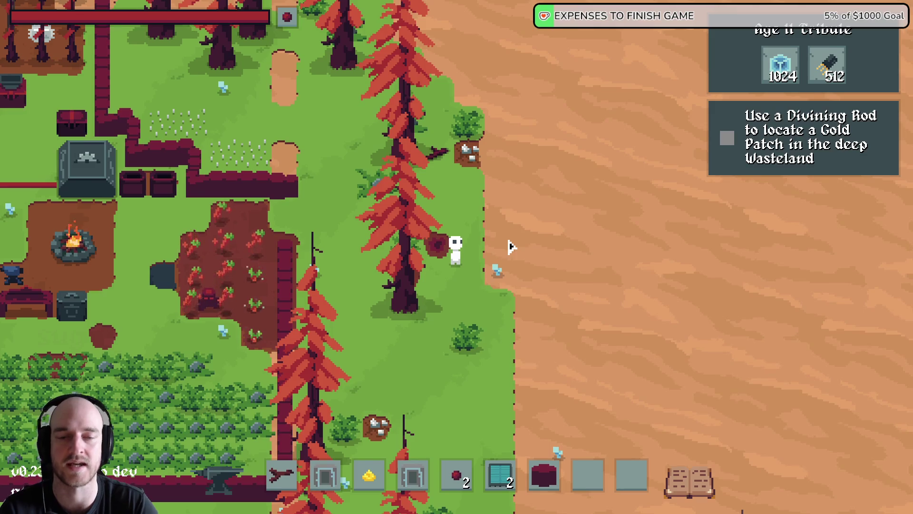
key(alt+F4)
click(565, 502)
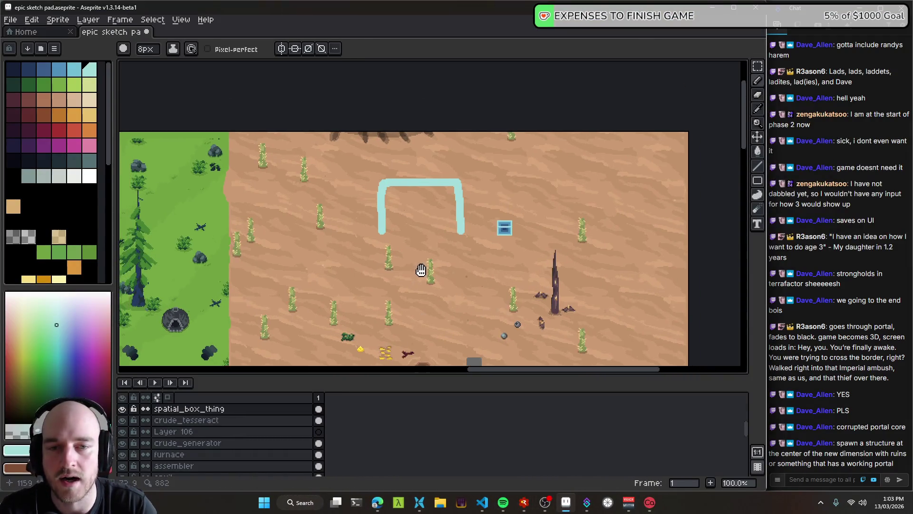
- Zoom and pan the canvas so the whole pale cyan arch sketch is in view
scroll(435, 233, up, 2)
scroll(436, 263, up, 2)
drag(436, 263, 481, 271)
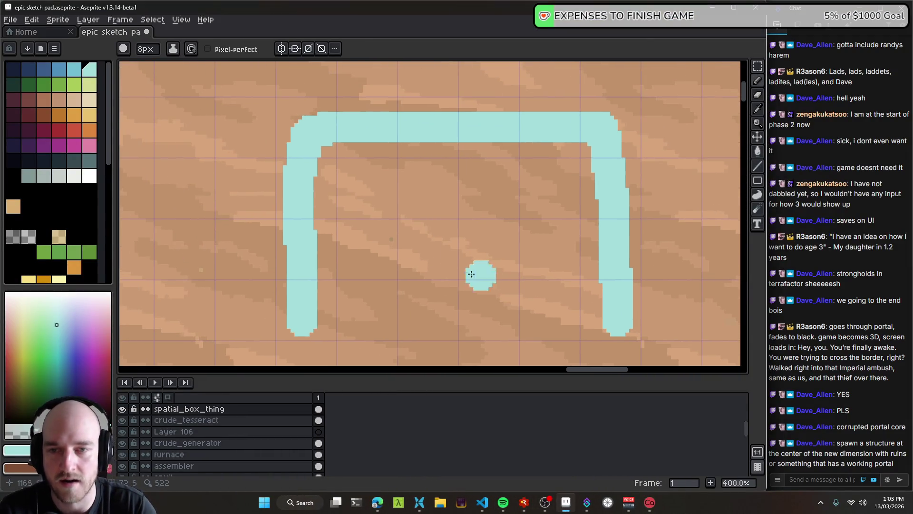
drag(291, 228, 358, 204)
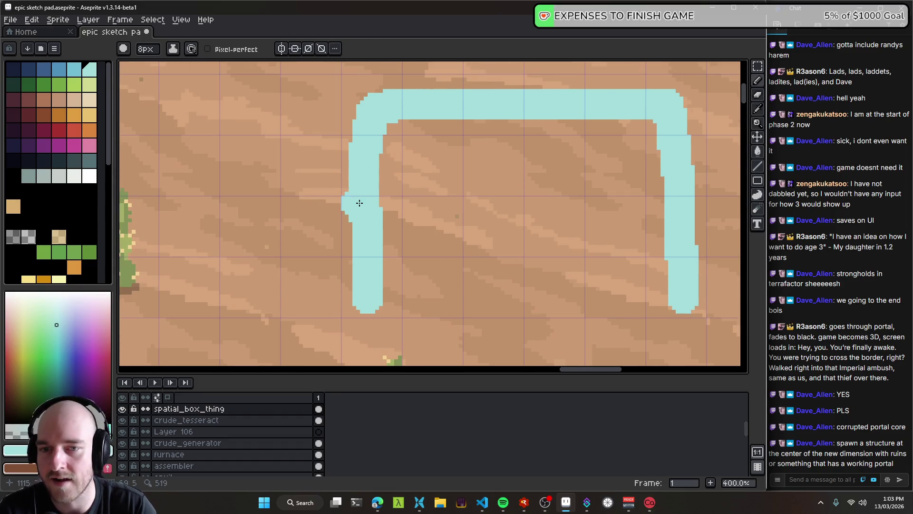
scroll(272, 204, down, 2)
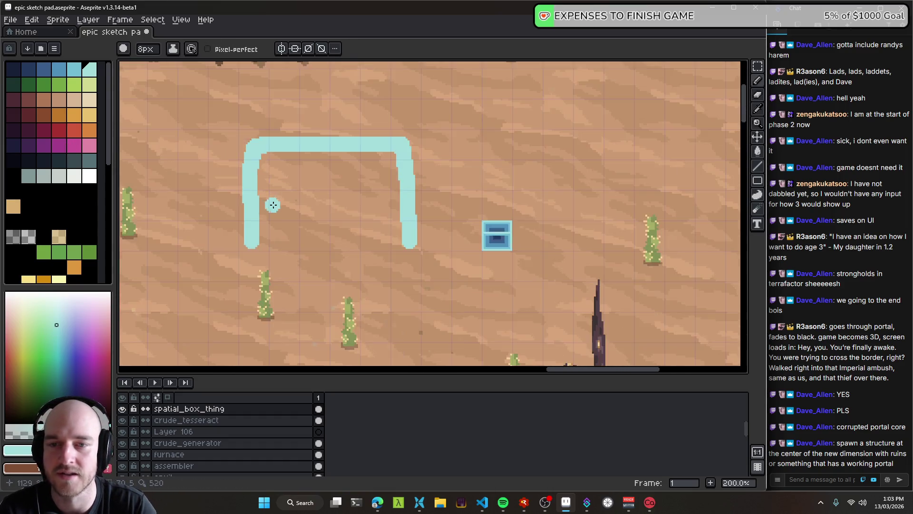
scroll(265, 208, up, 2)
drag(265, 208, 335, 223)
key(v)
scroll(422, 249, down, 2)
scroll(369, 108, down, 1)
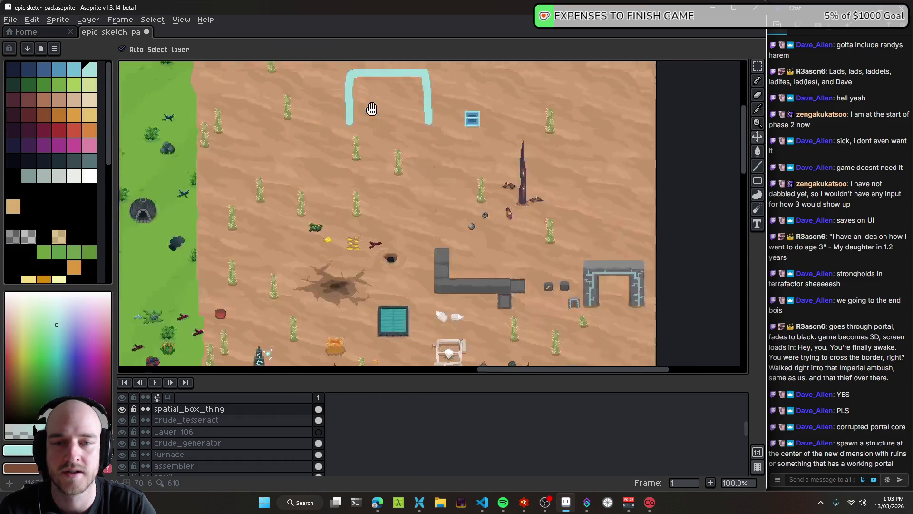
mouse_move(552, 230)
mouse_down()
mouse_move(414, 184)
mouse_move(383, 204)
mouse_move(425, 194)
mouse_move(437, 209)
mouse_move(471, 183)
mouse_up()
- Try a freehand selection around the blue box, then deselect it
key(q)
click(484, 191)
drag(457, 215, 476, 207)
scroll(459, 204, up, 1)
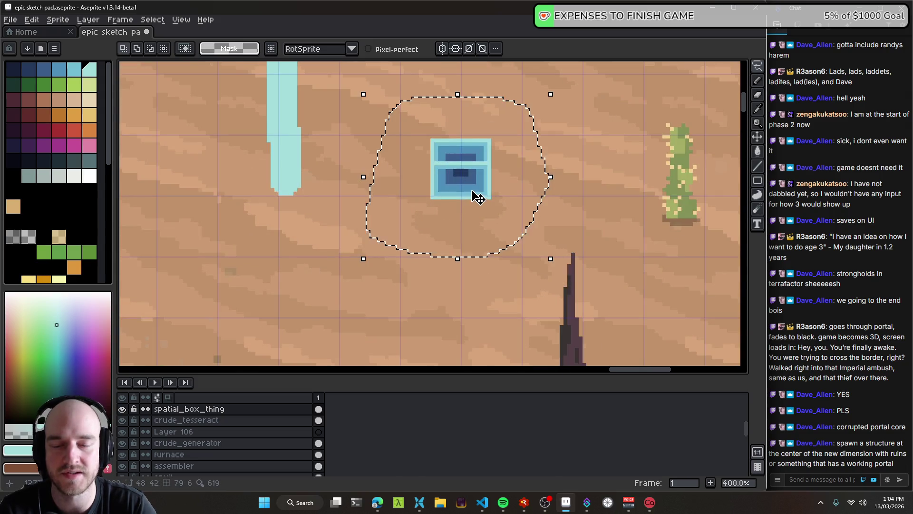
scroll(481, 188, down, 1)
key(ctrl+d)
- Erase the cyan arch sketch and save the file
key(v)
key(e)
mouse_move(457, 191)
mouse_down()
mouse_move(444, 131)
mouse_move(376, 169)
mouse_move(376, 188)
mouse_up()
key(ctrl+s)
- Move the blue box down-left and shift the existing portal frame left into place
key(v)
mouse_move(505, 183)
mouse_down()
mouse_move(445, 142)
mouse_move(356, 255)
mouse_up()
scroll(402, 244, down, 1)
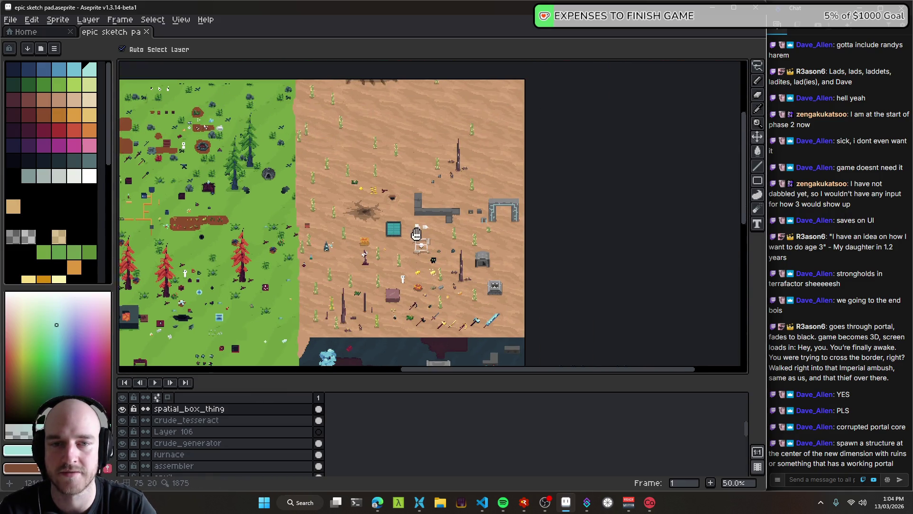
scroll(475, 219, up, 1)
drag(509, 235, 286, 107)
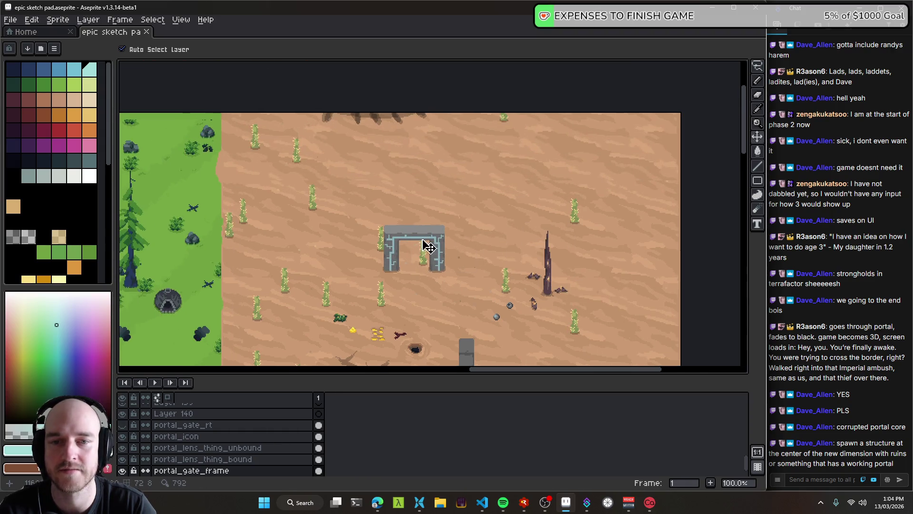
mouse_move(428, 246)
mouse_down()
mouse_move(349, 216)
mouse_move(379, 242)
mouse_up()
- Add new Layer 141 with the Pencil active, framing open desert above the portal
scroll(351, 216, up, 1)
scroll(444, 216, right, 1)
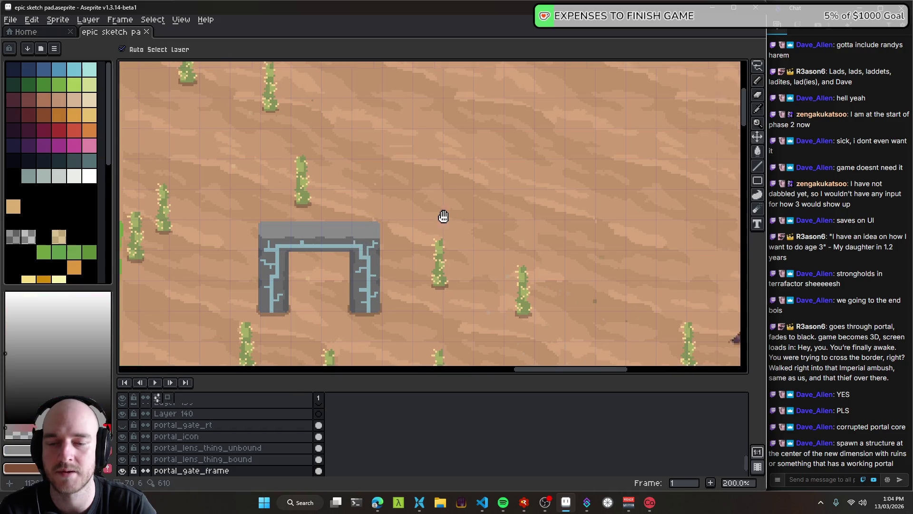
drag(443, 217, 373, 234)
key(b)
key(shift+n)
drag(366, 198, 365, 227)
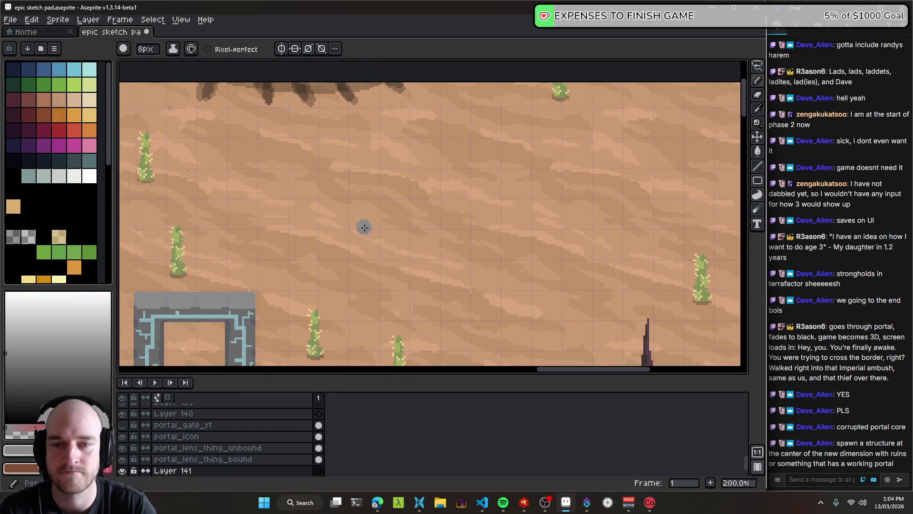
- Sample the portal's grey as the drawing colour and shrink the Pencil to 5px
scroll(365, 209, down, 2)
scroll(365, 209, left, 1)
alt+click(165, 328)
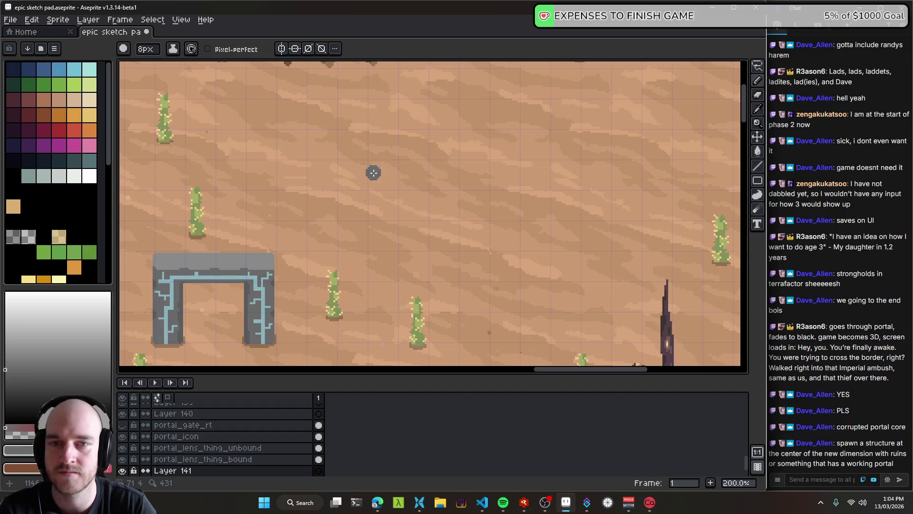
scroll(304, 214, up, 1)
scroll(266, 252, right, 1)
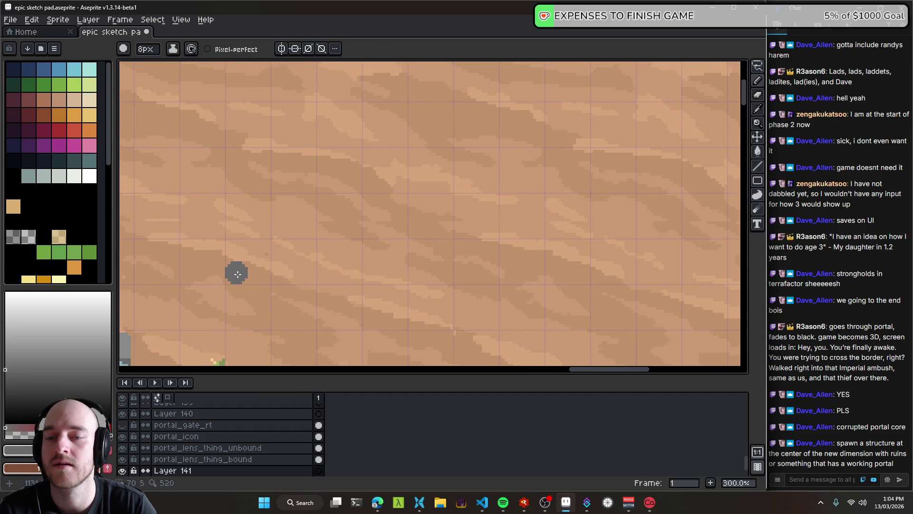
key(minus)
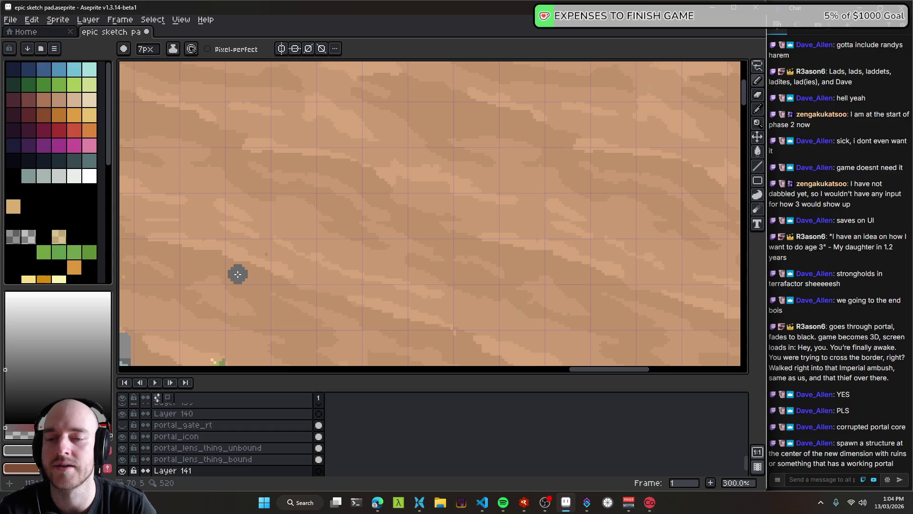
key(minus)
key(minus)
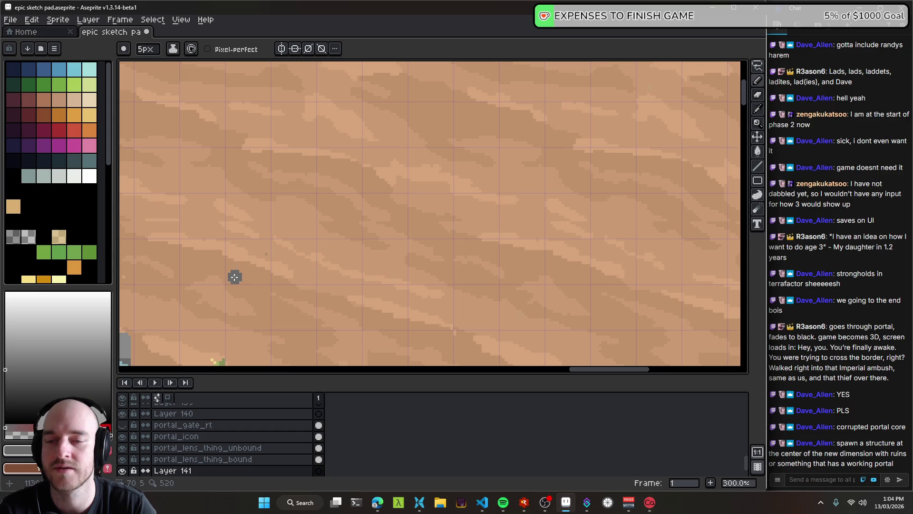
- Draw the arch's outer outline: left leg, long top bar, and right leg
mouse_move(232, 277)
mouse_down()
mouse_move(263, 278)
mouse_move(402, 130)
mouse_move(301, 282)
mouse_move(303, 168)
mouse_up()
scroll(264, 277, down, 1)
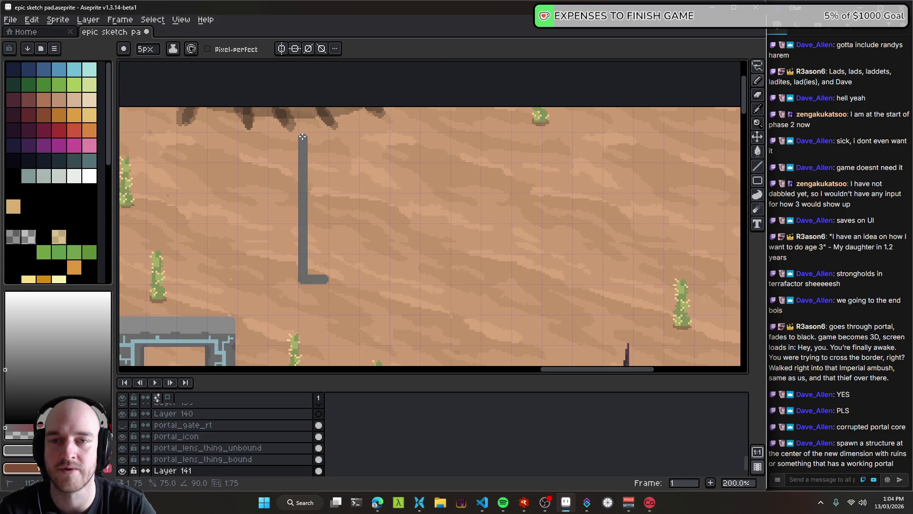
drag(302, 136, 570, 136)
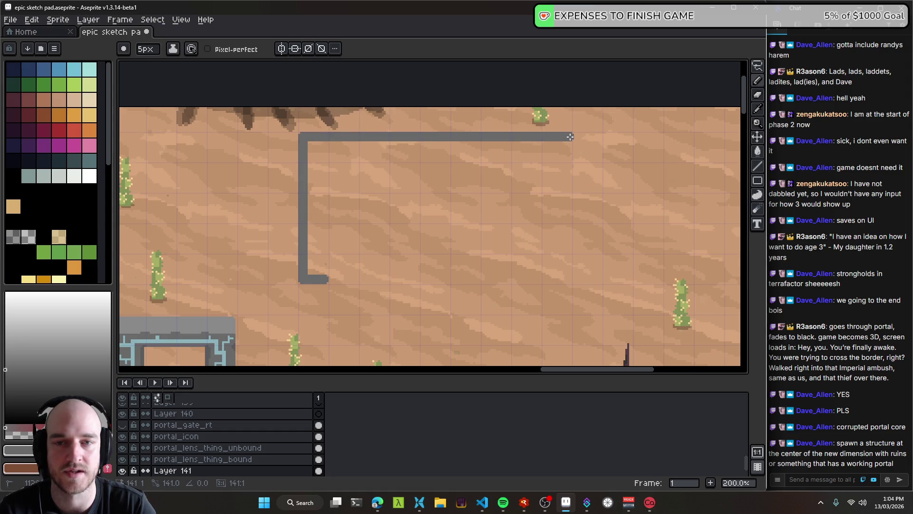
mouse_move(570, 136)
mouse_down()
mouse_move(584, 136)
mouse_move(597, 281)
mouse_up()
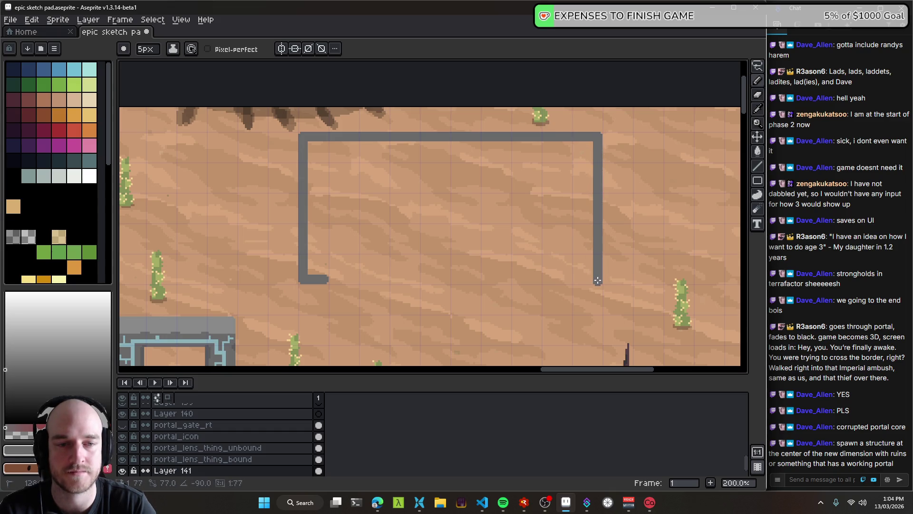
scroll(598, 279, up, 3)
mouse_move(534, 260)
mouse_down()
mouse_move(475, 260)
mouse_move(485, 189)
mouse_up()
- Draw the inner top and left edges to close the U, then bucket-fill it solid grey
scroll(496, 153, down, 3)
scroll(485, 184, up, 2)
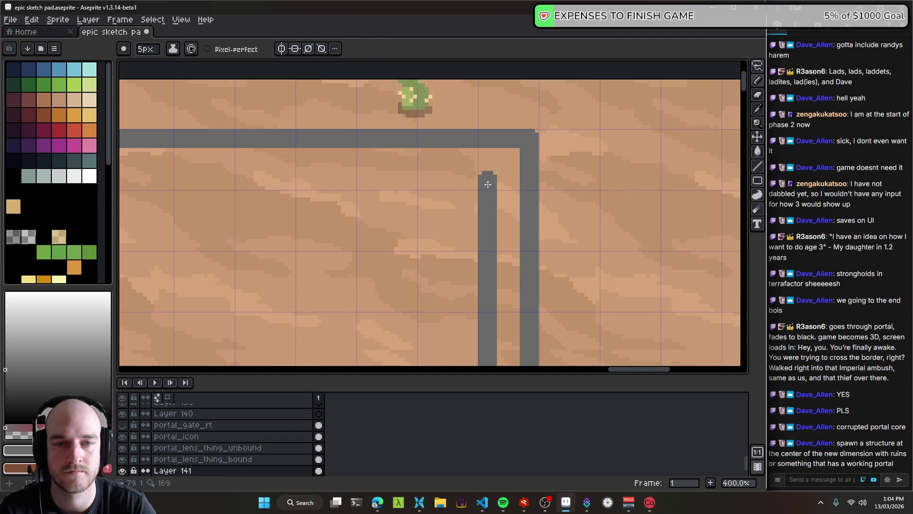
scroll(447, 181, left, 2)
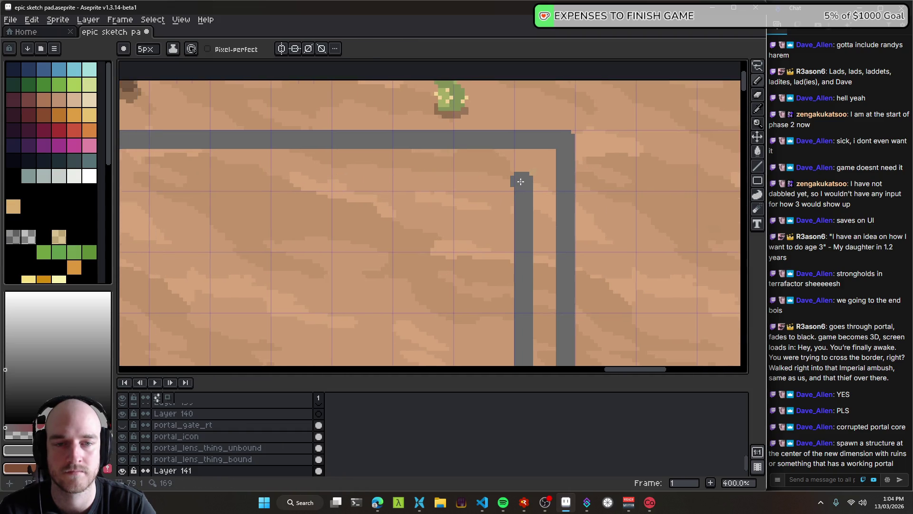
scroll(431, 182, left, 5)
shift+click(221, 182)
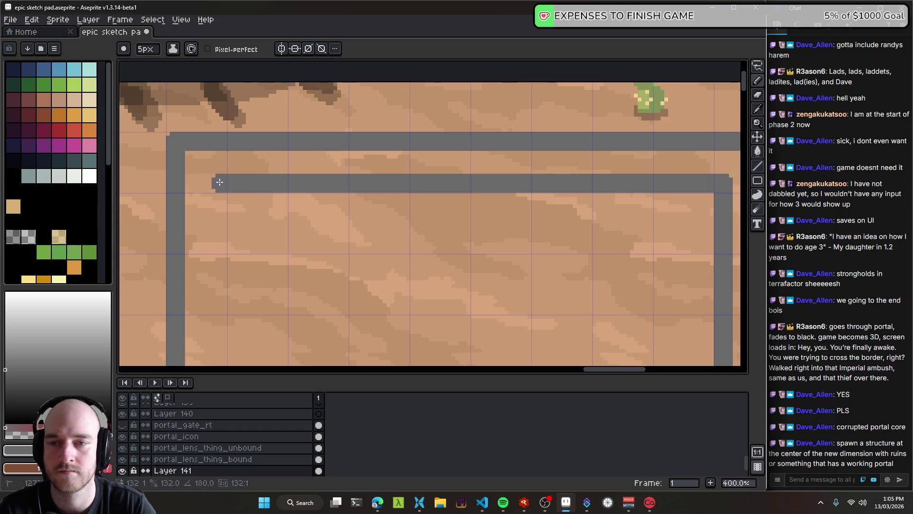
drag(220, 202, 268, 142)
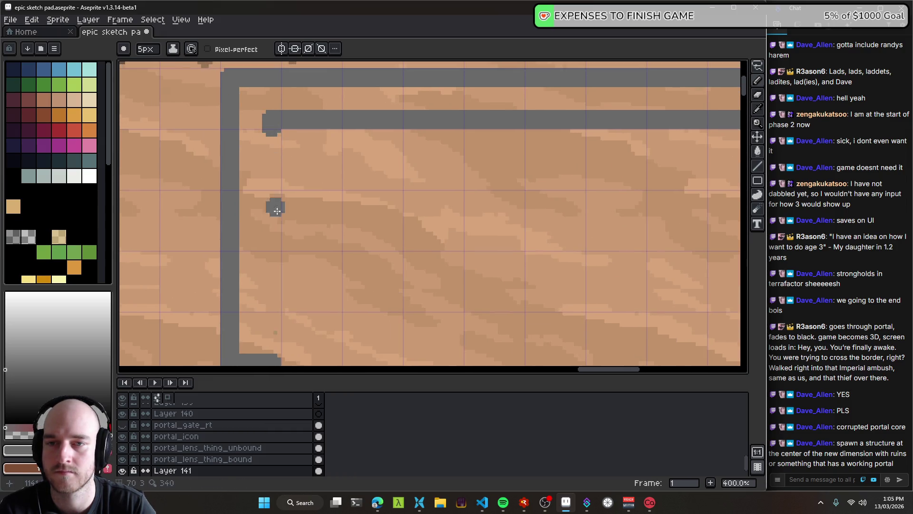
scroll(277, 211, down, 1)
shift+click(286, 257)
scroll(346, 224, down, 1)
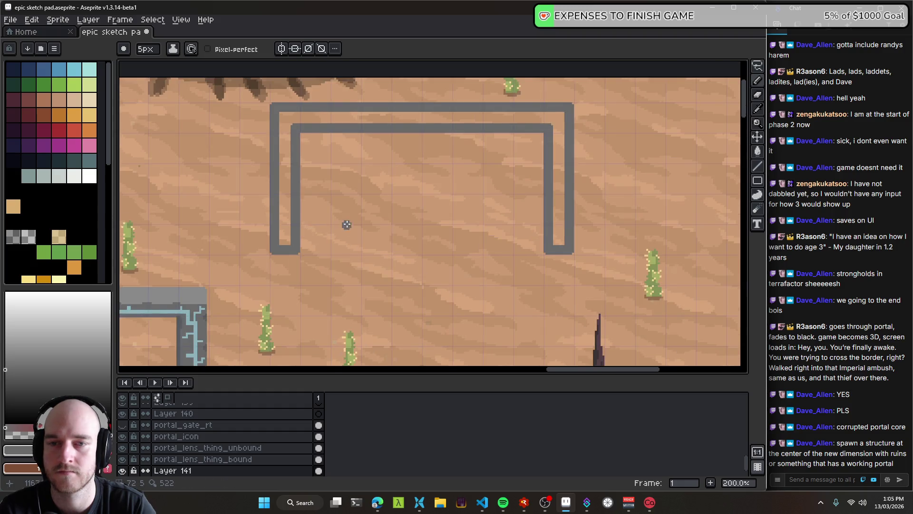
key(g)
click(267, 224)
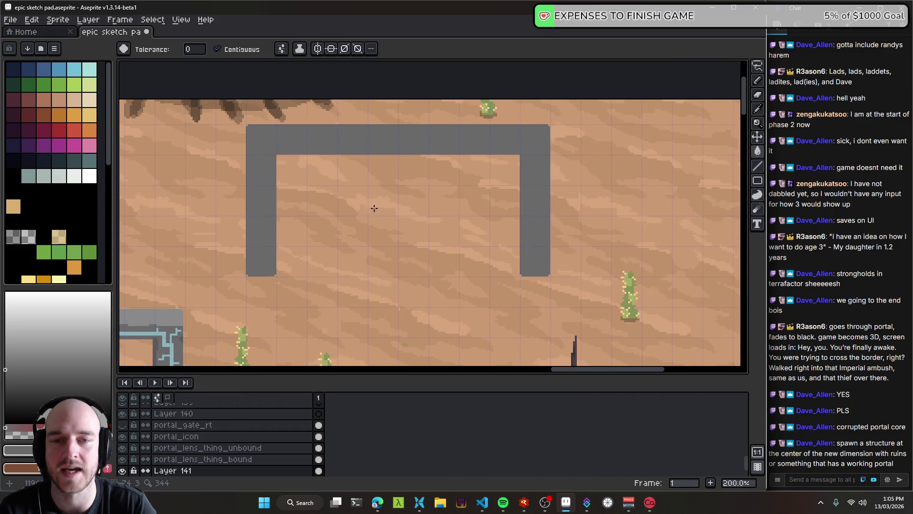
- Select the grey arch and paint a lighter grey 7px highlight band along its top bar
scroll(390, 204, up, 2)
key(v)
scroll(418, 185, left, 5)
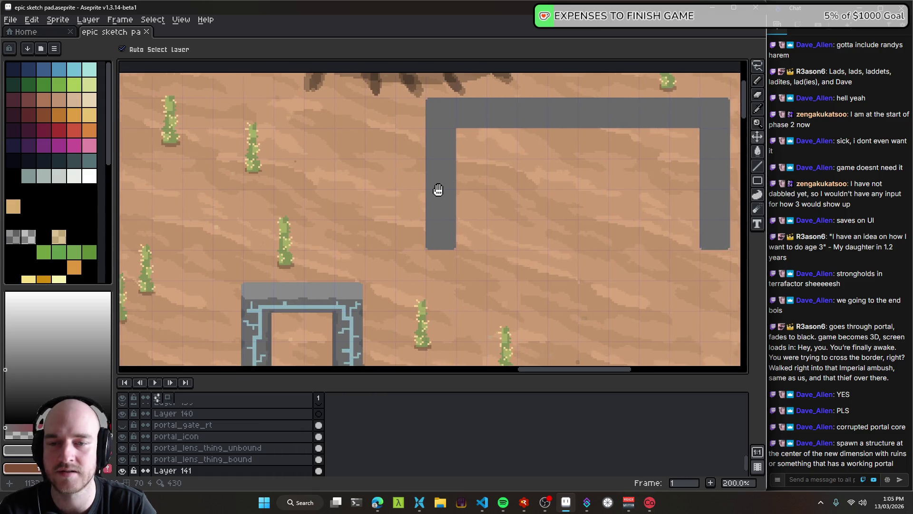
key(w)
click(461, 174)
key(b)
scroll(390, 234, up, 3)
scroll(333, 200, right, 2)
key(plus)
key(plus)
drag(321, 186, 380, 184)
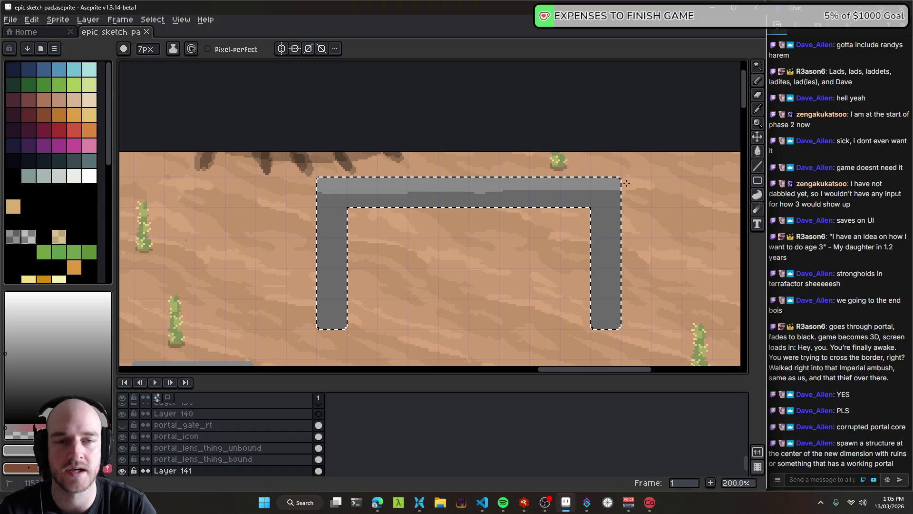
- Sample the arch's grey and outline a shoulder block beside the left pillar with a smaller brush
scroll(517, 220, down, 1)
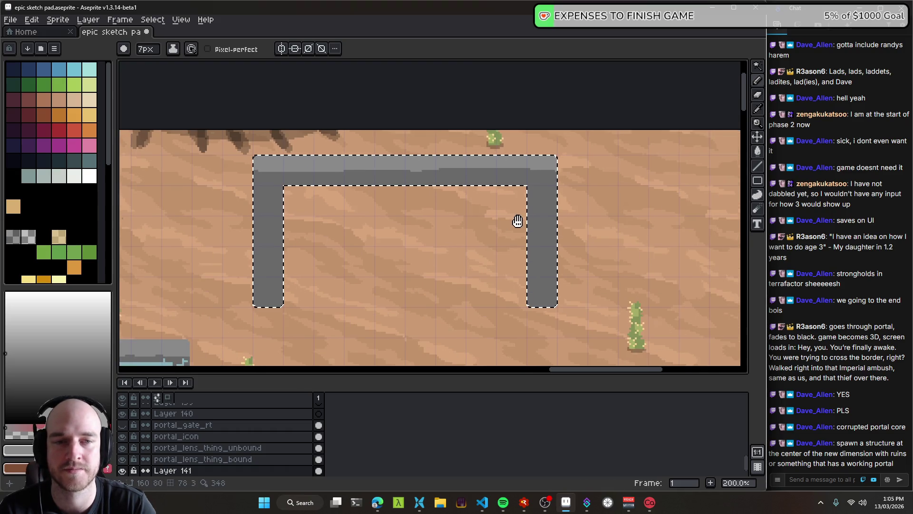
scroll(471, 216, down, 1)
scroll(411, 235, down, 2)
scroll(411, 236, up, 1)
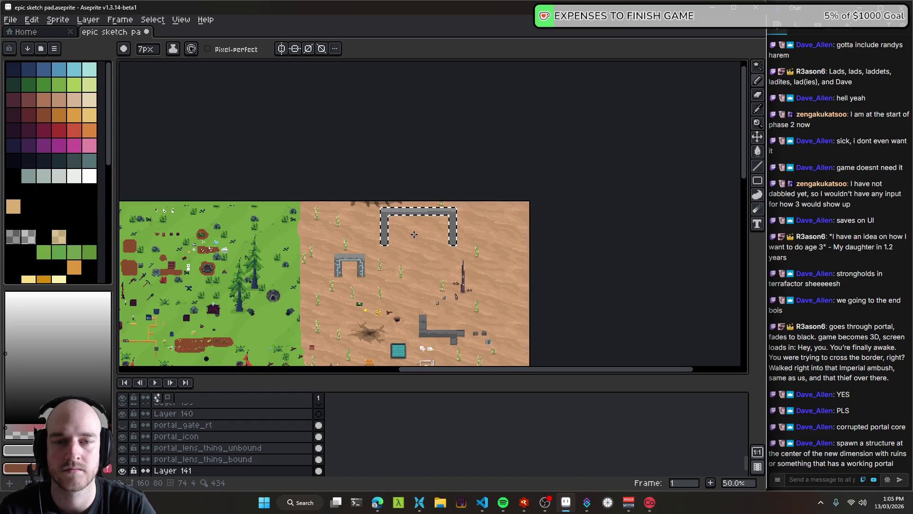
scroll(399, 235, up, 1)
scroll(371, 235, up, 2)
key(alt)
drag(366, 235, 452, 231)
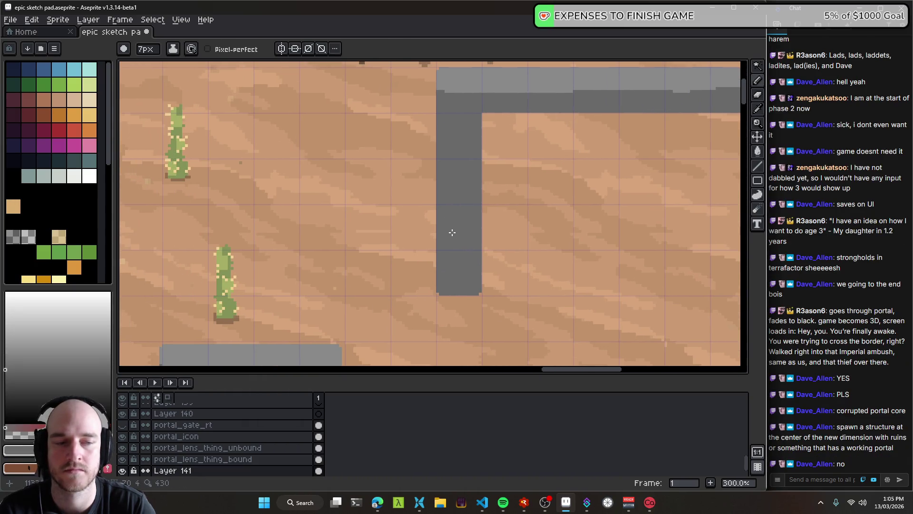
key(minus)
key(minus)
mouse_move(400, 286)
mouse_down()
mouse_move(450, 285)
mouse_move(373, 306)
mouse_up()
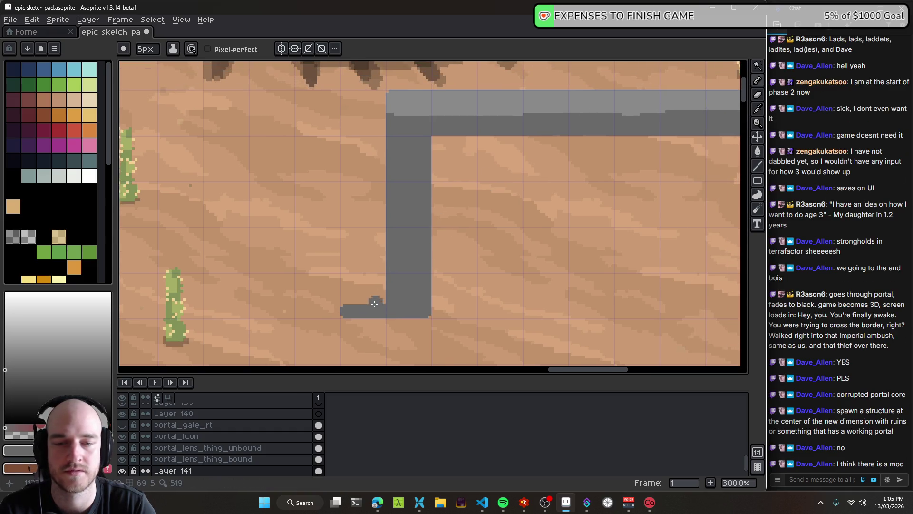
- Fill the outlined shoulder block solid grey with the Paint Bucket
mouse_move(371, 184)
mouse_down()
mouse_move(354, 247)
mouse_move(322, 130)
mouse_move(364, 124)
mouse_move(353, 193)
mouse_up()
scroll(335, 213, down, 5)
key(g)
click(346, 217)
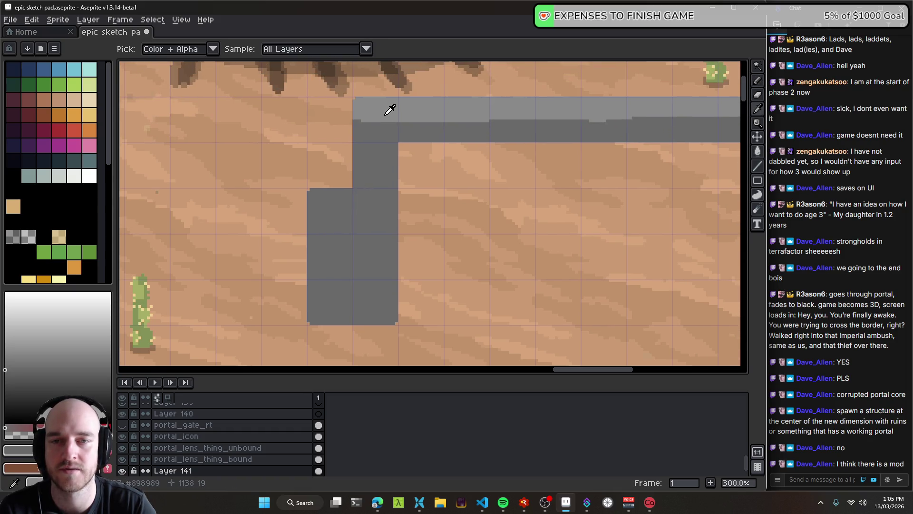
- Return to a finer Pencil and begin selecting the left shoulder block for its light cap
key(b)
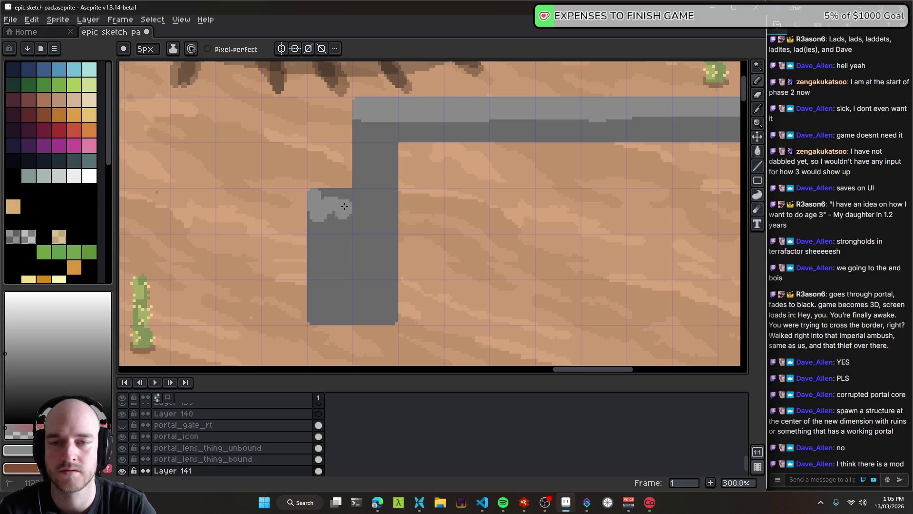
key(minus)
key(minus)
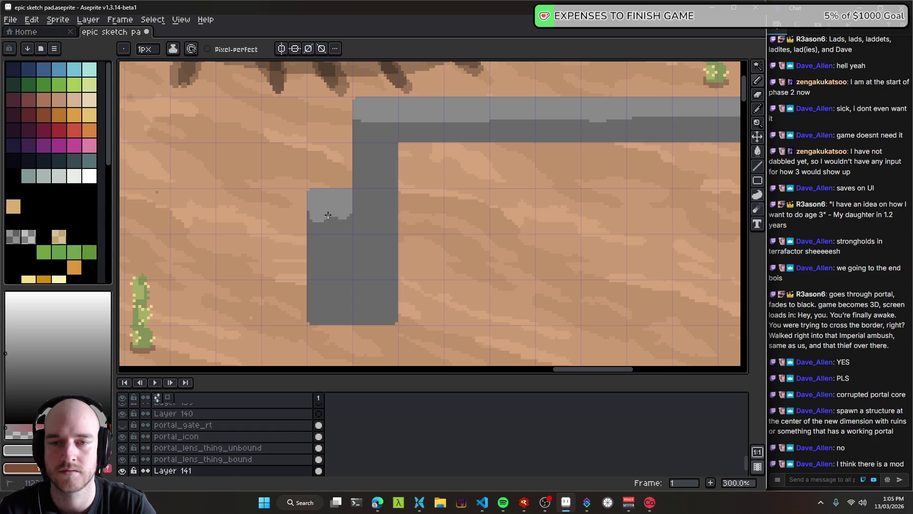
scroll(340, 213, down, 2)
scroll(341, 214, up, 4)
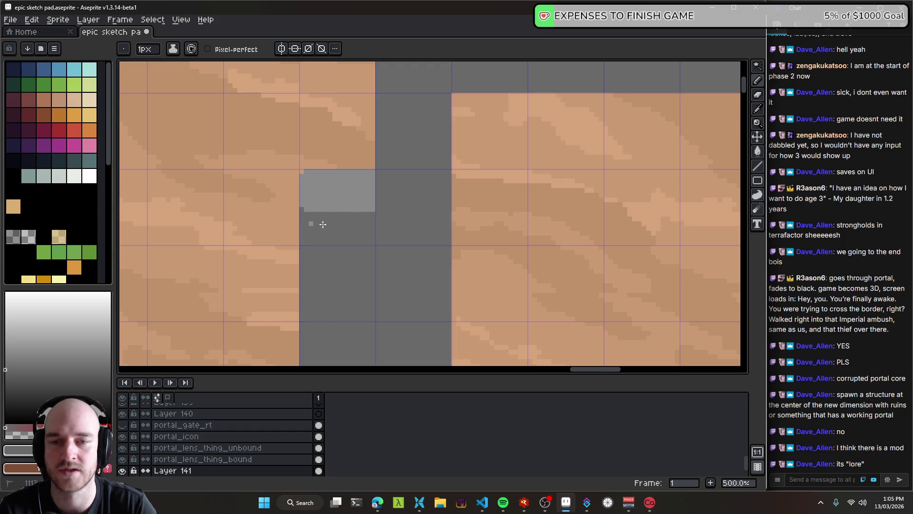
scroll(386, 195, down, 4)
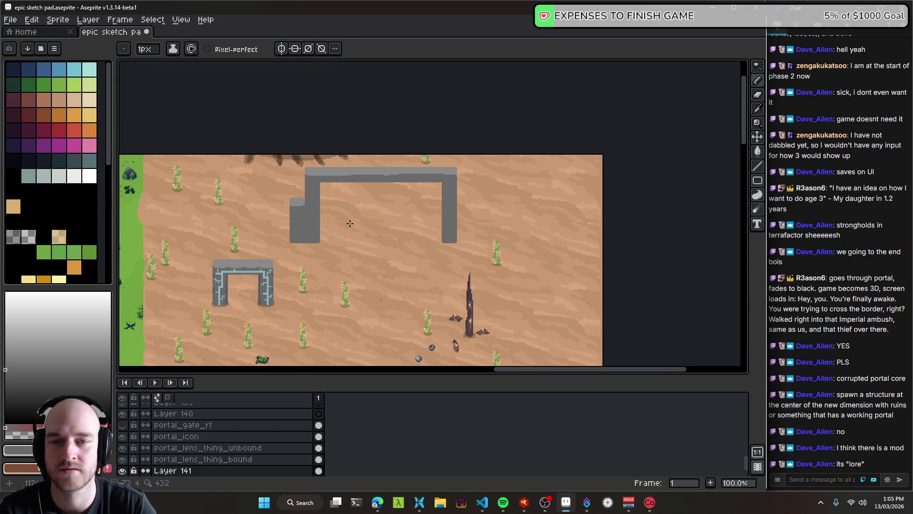
scroll(304, 212, up, 3)
scroll(387, 206, up, 1)
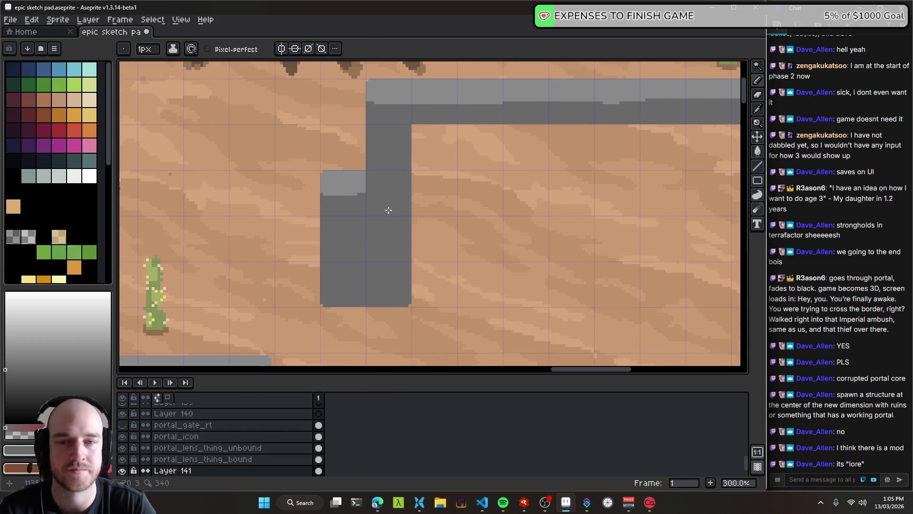
scroll(292, 197, down, 1)
drag(267, 207, 310, 231)
- Copy the left shoulder block onto the right pillar, line it up and drop it
key(m)
drag(213, 165, 275, 341)
scroll(347, 255, down, 1)
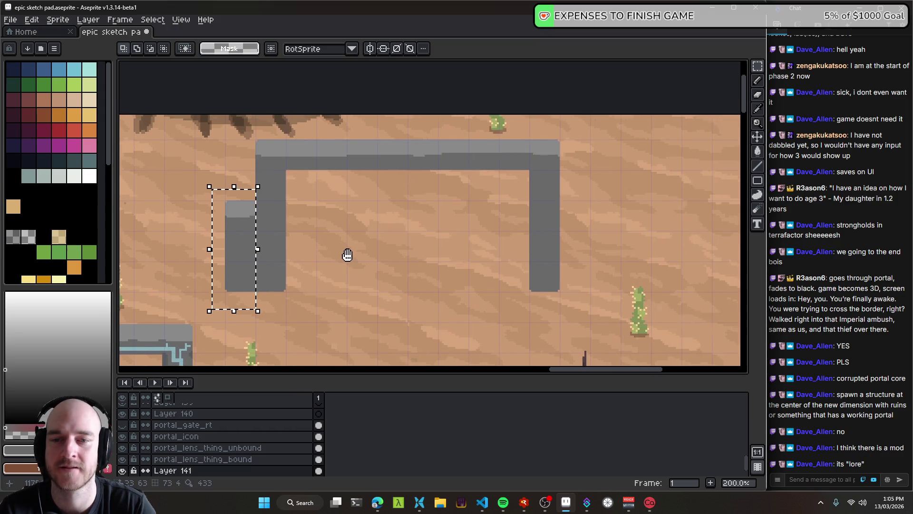
mouse_move(245, 241)
mouse_down()
mouse_move(585, 243)
mouse_move(542, 226)
mouse_move(457, 230)
mouse_up()
scroll(461, 232, up, 1)
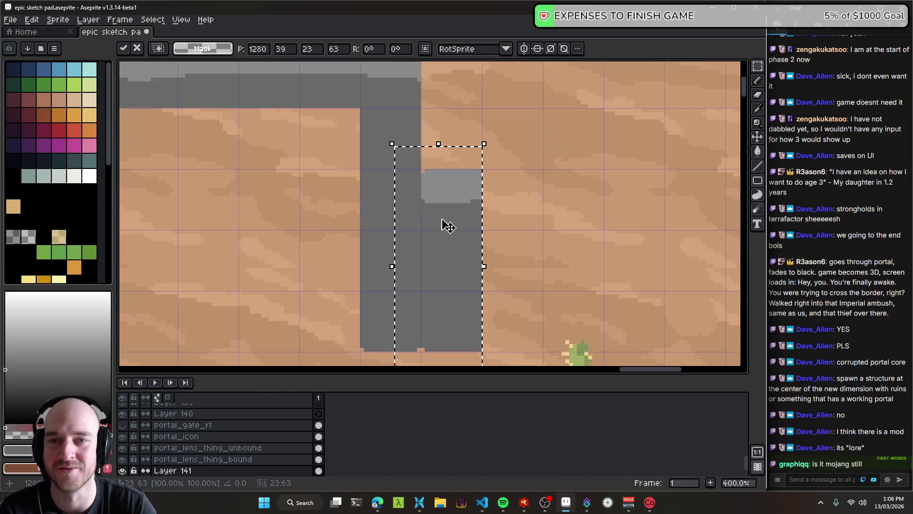
scroll(465, 234, up, 1)
scroll(413, 198, down, 1)
scroll(409, 198, down, 3)
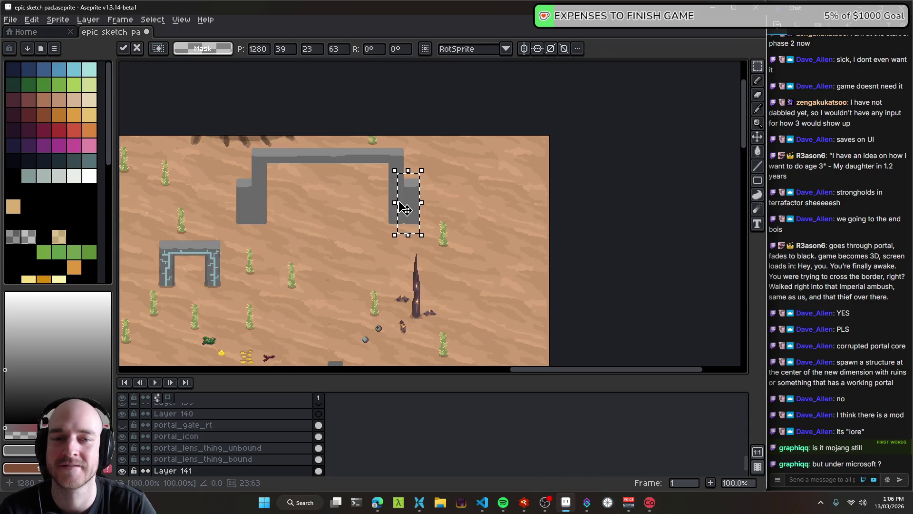
scroll(409, 198, up, 4)
mouse_move(272, 126)
mouse_down()
mouse_move(308, 184)
mouse_move(178, 151)
mouse_up()
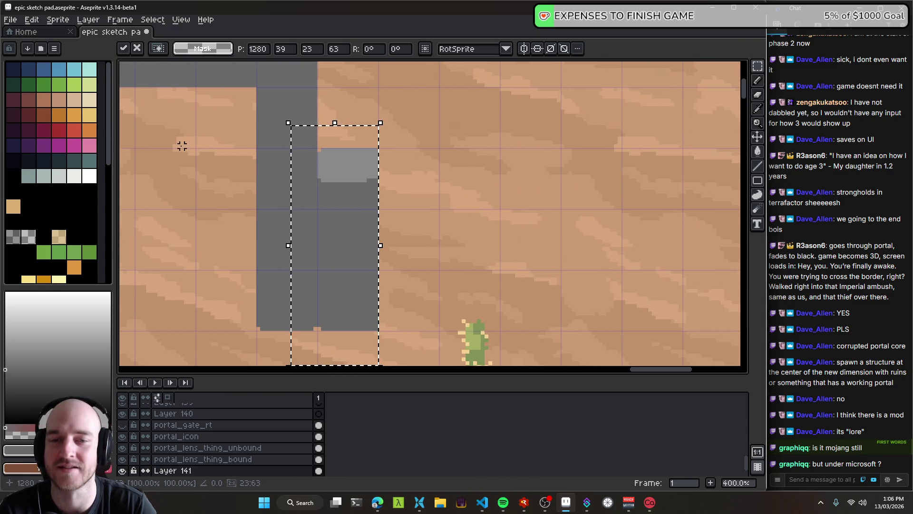
mouse_move(332, 194)
mouse_down()
mouse_move(356, 200)
mouse_move(347, 198)
mouse_up()
key(Return)
- Select the top of the left shoulder block with the rectangular marquee
scroll(526, 179, down, 2)
scroll(298, 207, up, 1)
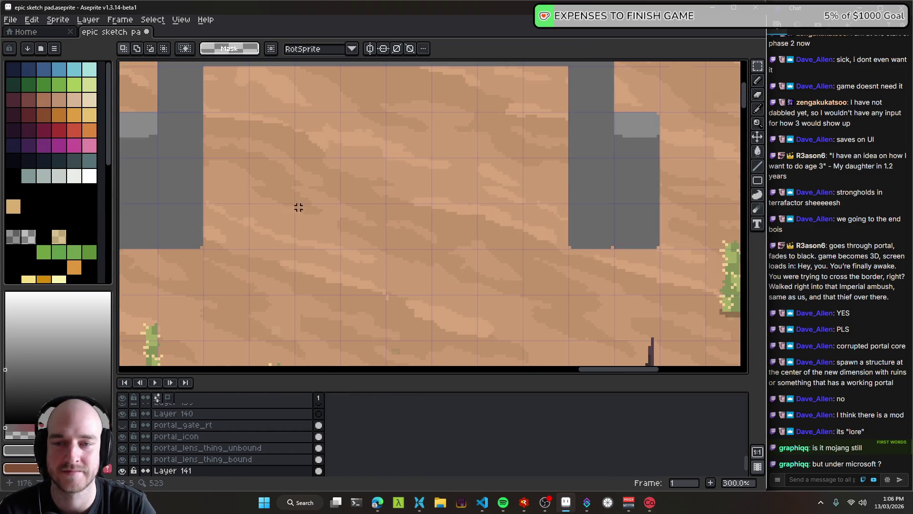
key(b)
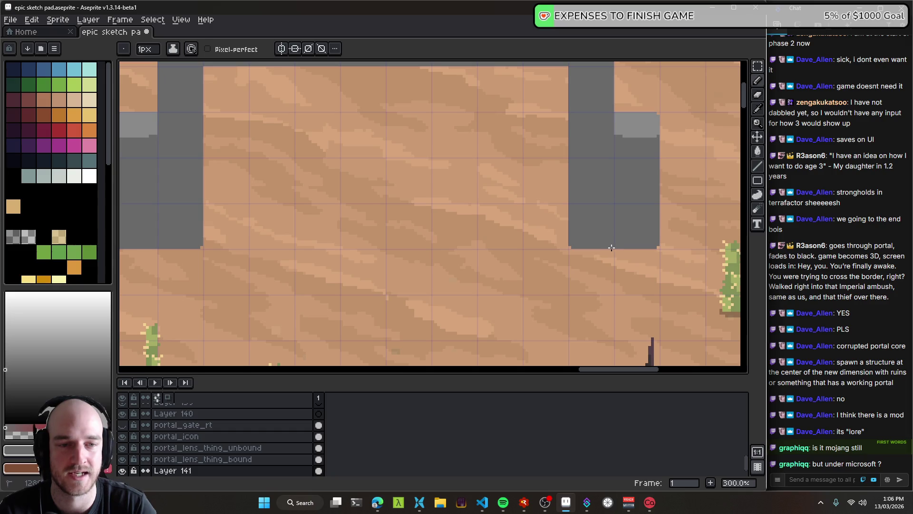
scroll(611, 247, down, 3)
scroll(475, 219, up, 1)
scroll(492, 218, up, 2)
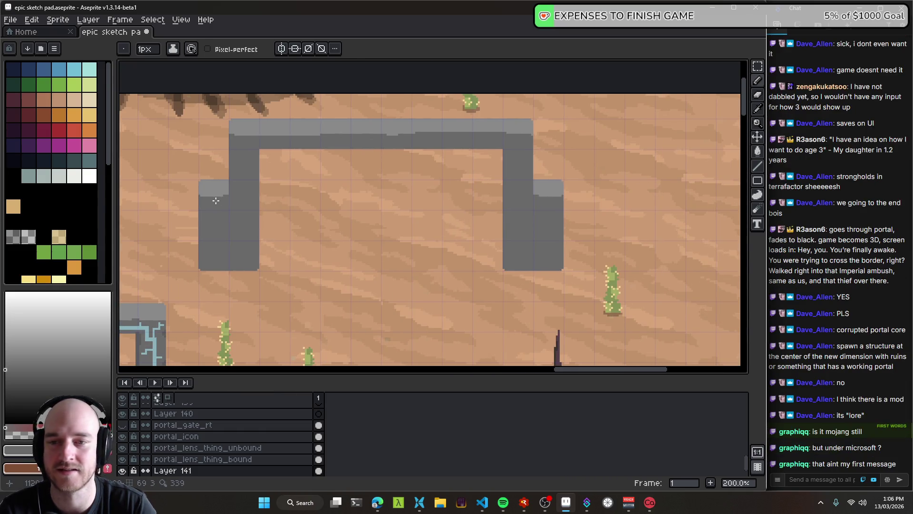
scroll(216, 201, up, 1)
scroll(394, 170, down, 1)
scroll(371, 170, up, 1)
scroll(343, 172, down, 1)
key(m)
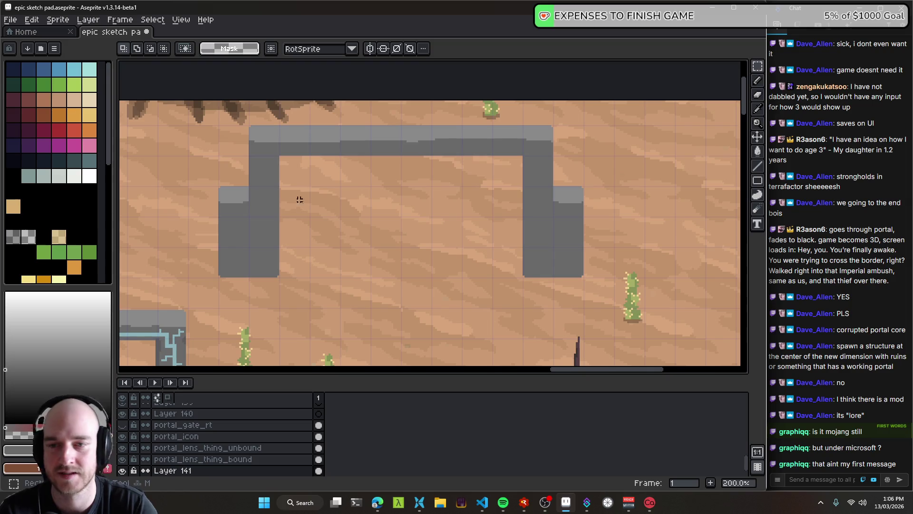
drag(205, 175, 252, 220)
- Pencil a dark grey row across the shoulder's light grey top
scroll(254, 220, up, 1)
scroll(304, 223, up, 1)
scroll(418, 224, right, 2)
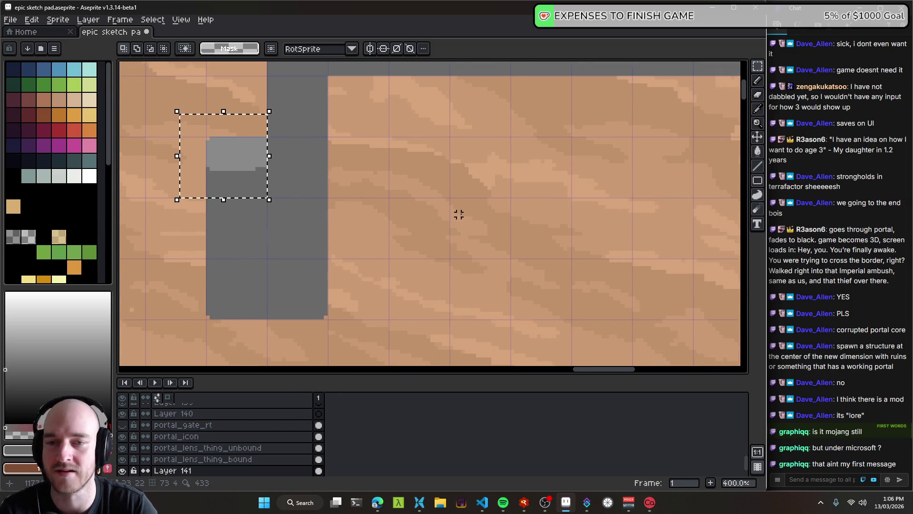
scroll(459, 214, down, 2)
scroll(418, 210, right, 2)
scroll(390, 283, down, 1)
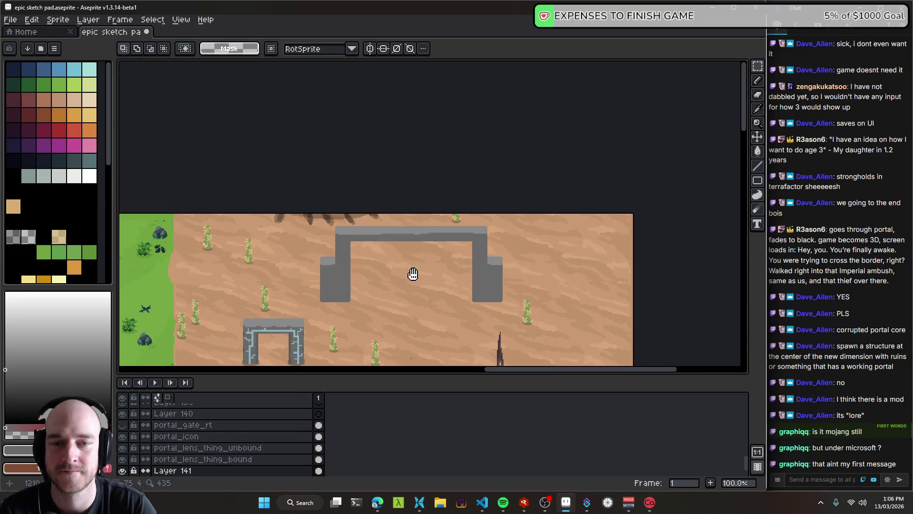
drag(414, 271, 421, 177)
scroll(400, 181, down, 1)
scroll(387, 173, up, 1)
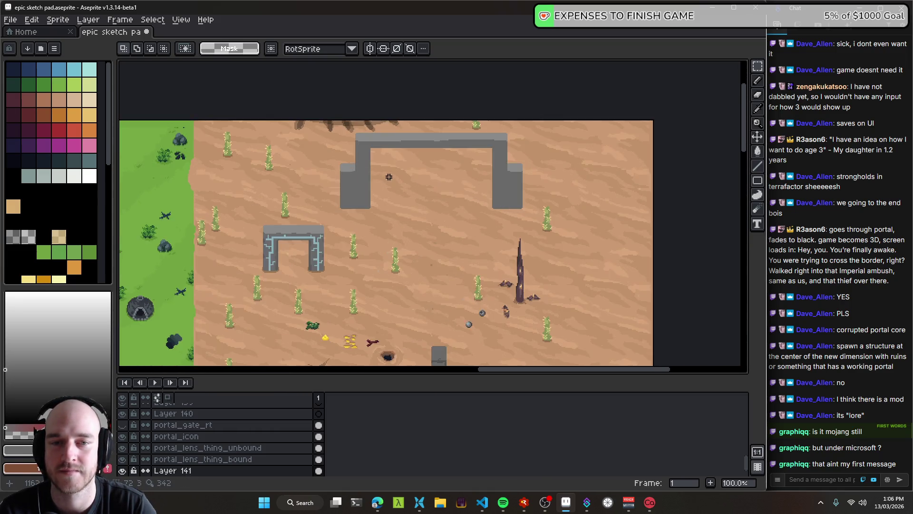
scroll(401, 171, up, 1)
scroll(259, 165, up, 1)
scroll(455, 179, down, 1)
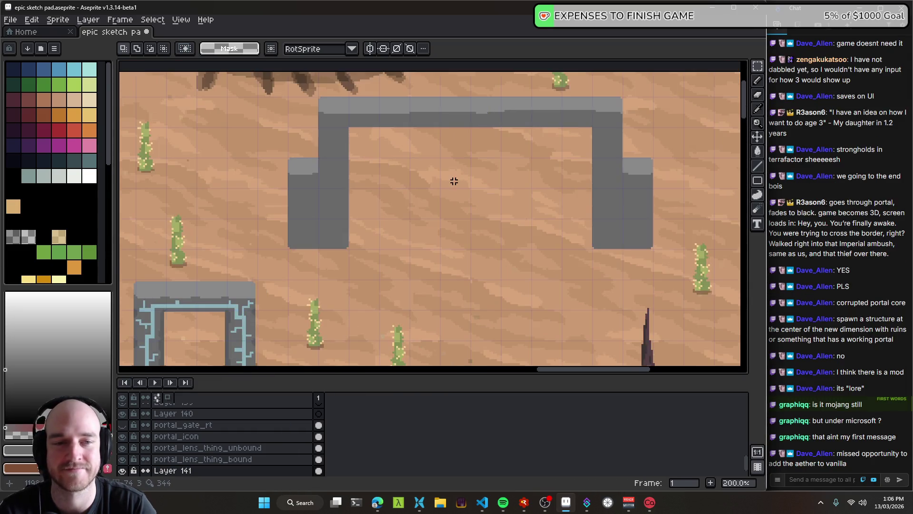
scroll(455, 180, down, 1)
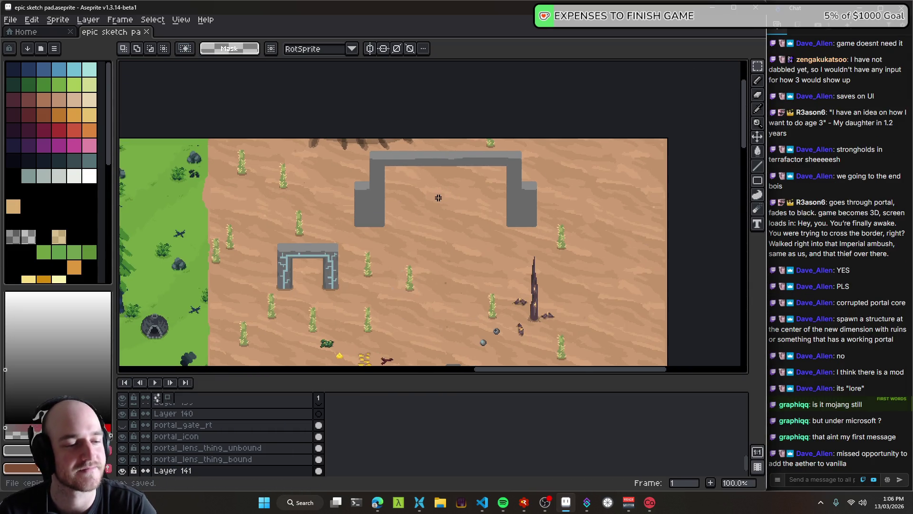
scroll(438, 197, up, 2)
mouse_move(420, 198)
mouse_down()
mouse_move(361, 258)
mouse_move(332, 262)
mouse_up()
key(b)
scroll(159, 239, up, 3)
drag(156, 221, 206, 223)
- Turn on horizontal symmetry in the context bar
scroll(285, 238, down, 4)
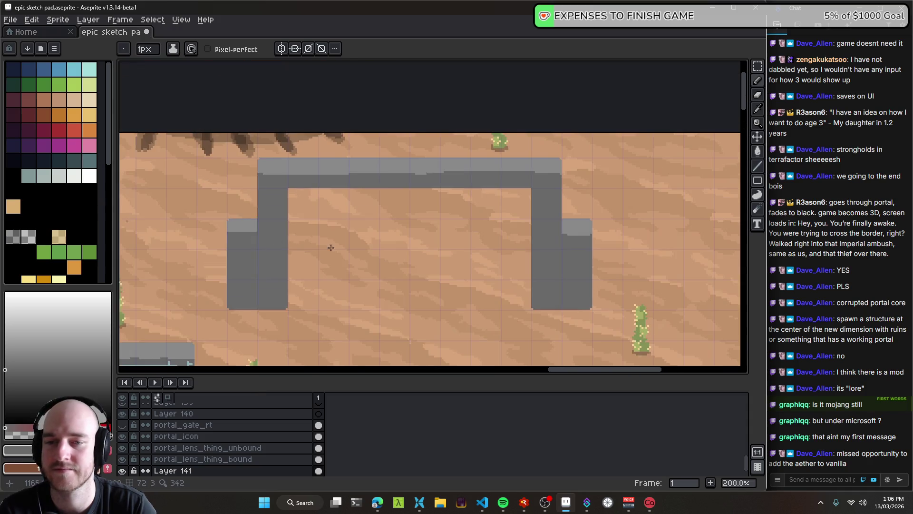
scroll(301, 242, down, 2)
scroll(374, 235, up, 1)
click(281, 49)
- Centre the symmetry axis on the grey arch
drag(352, 181, 393, 223)
scroll(394, 228, up, 1)
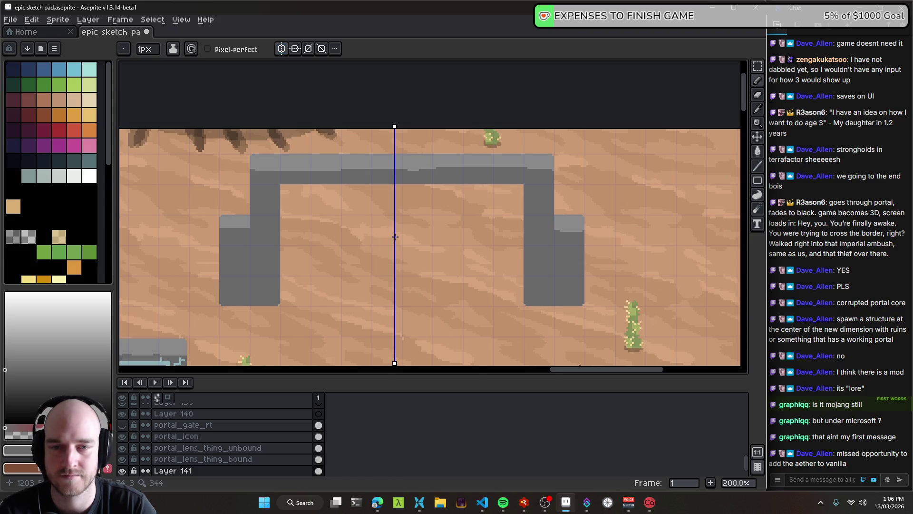
drag(394, 126, 402, 127)
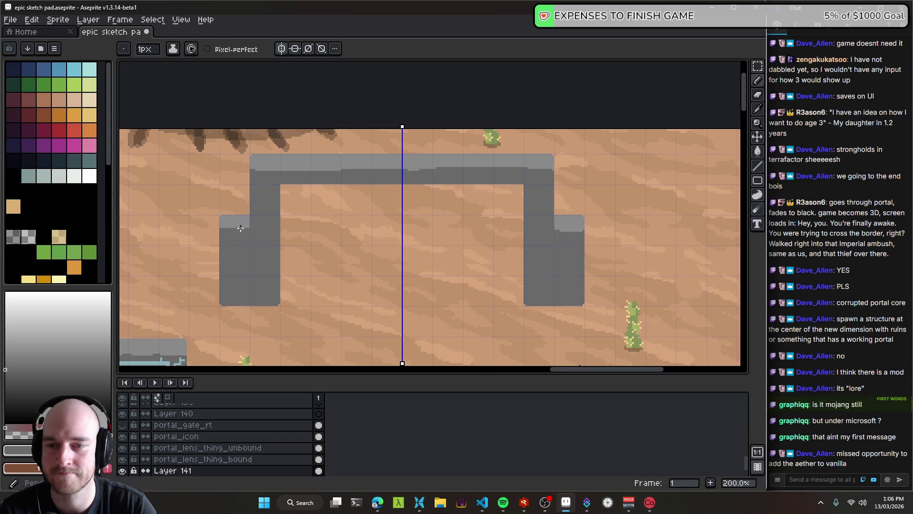
- Shift the grey portal frame down slightly
drag(238, 266, 297, 175)
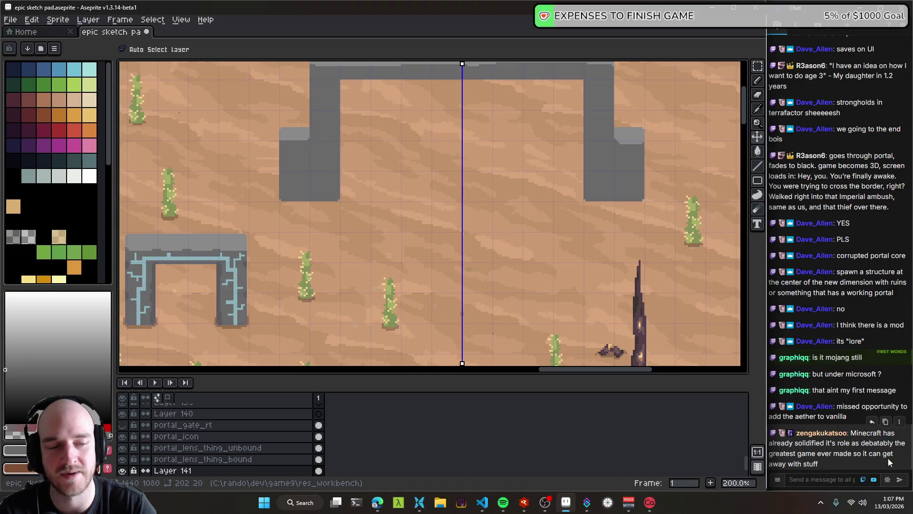
scroll(324, 209, up, 3)
scroll(320, 229, up, 1)
drag(320, 229, 322, 248)
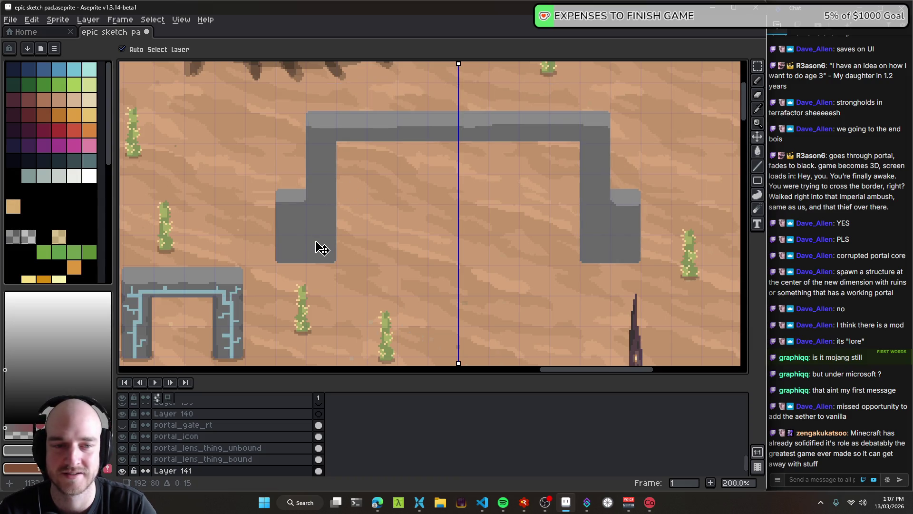
scroll(318, 247, up, 3)
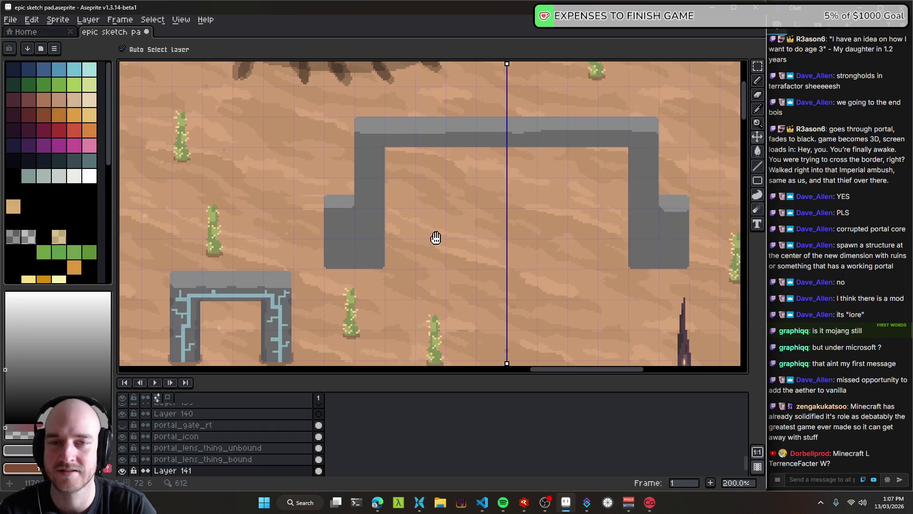
- Inspect the grey frame at several zoom levels, then save the sprite
key(b)
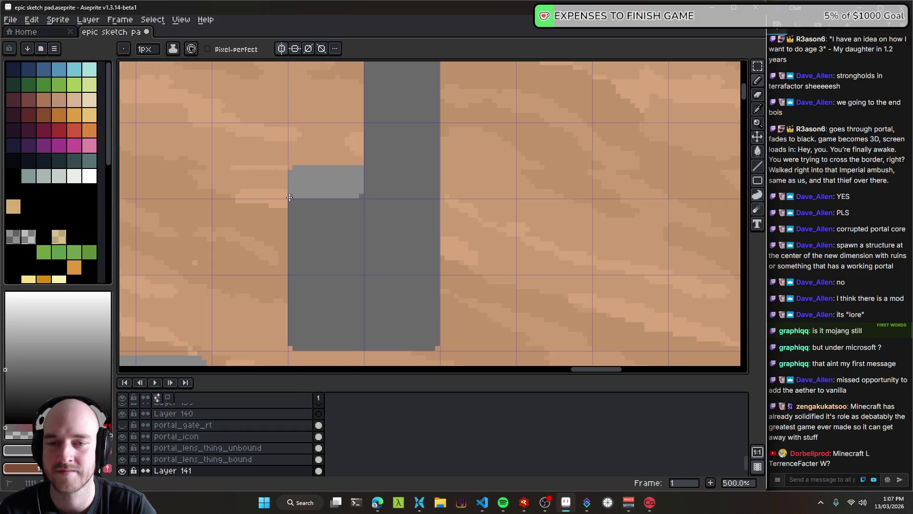
scroll(289, 196, down, 3)
scroll(329, 232, down, 1)
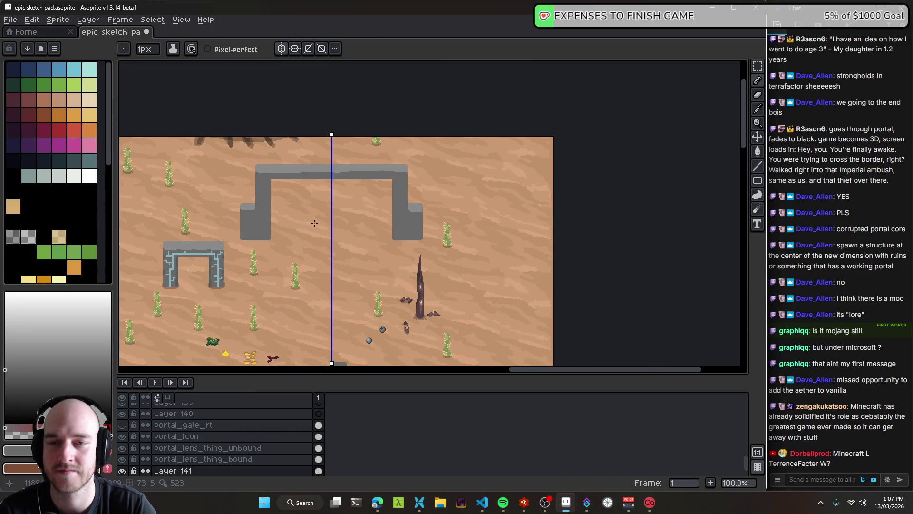
scroll(414, 214, up, 4)
scroll(386, 206, down, 1)
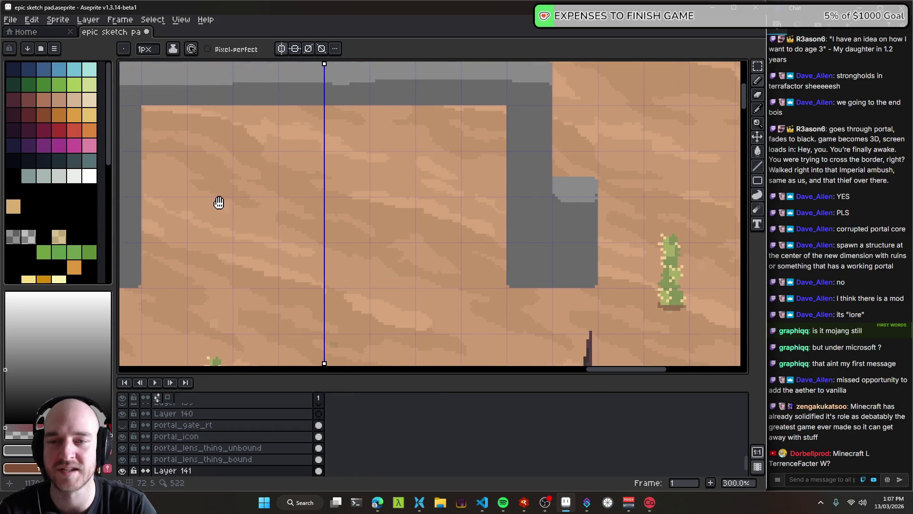
scroll(260, 178, down, 1)
scroll(223, 192, up, 1)
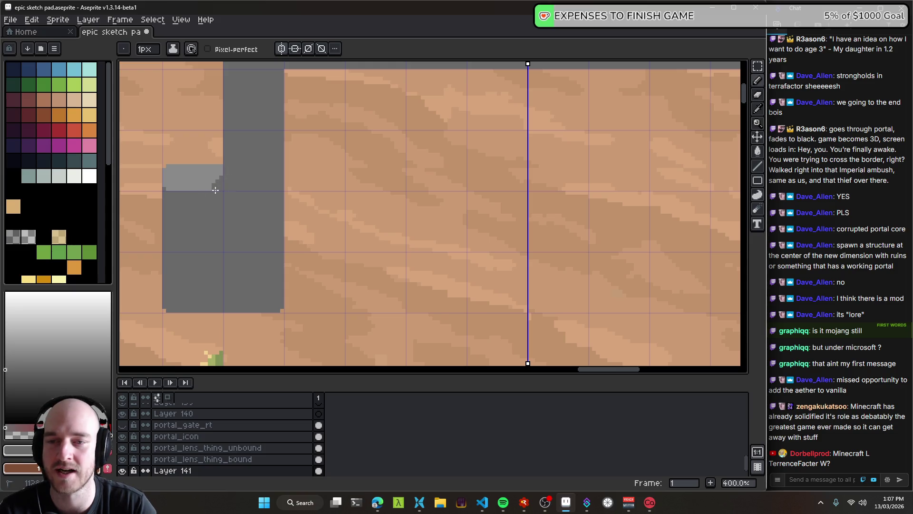
scroll(233, 200, down, 3)
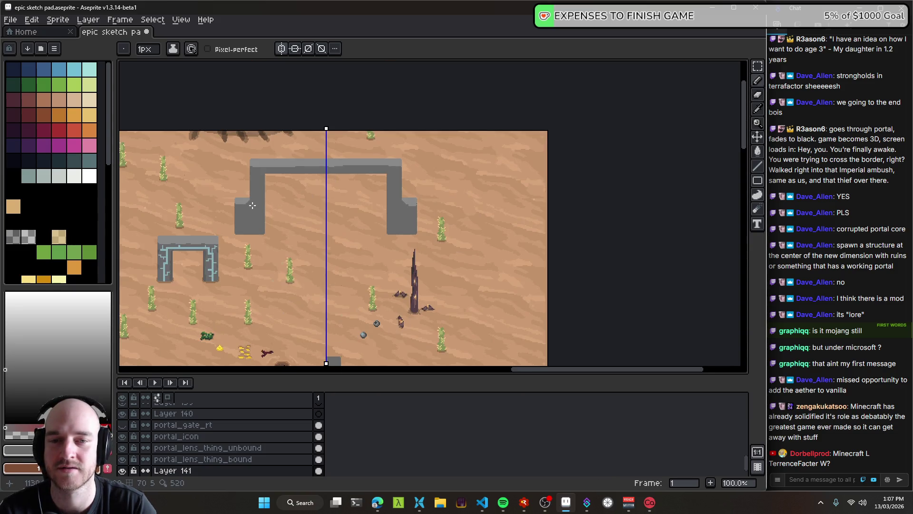
scroll(250, 202, up, 3)
scroll(233, 186, up, 2)
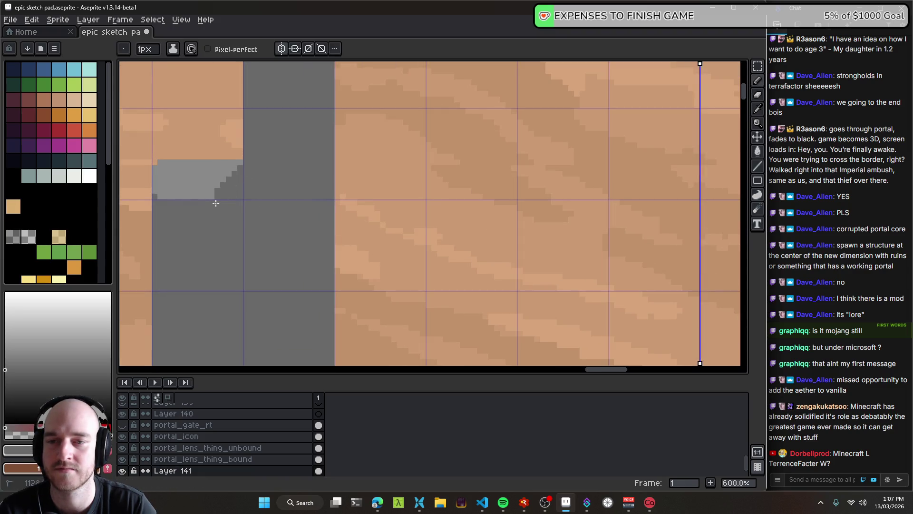
scroll(217, 198, down, 4)
scroll(288, 200, down, 1)
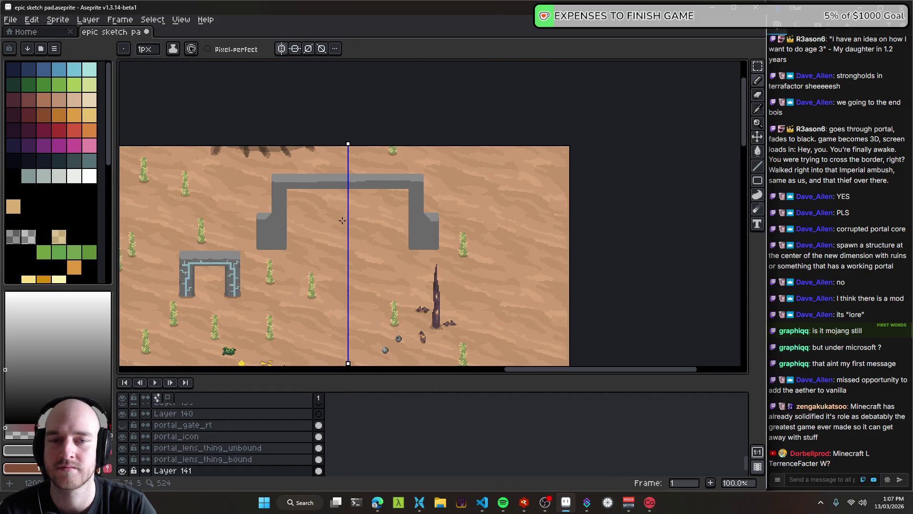
scroll(278, 222, up, 6)
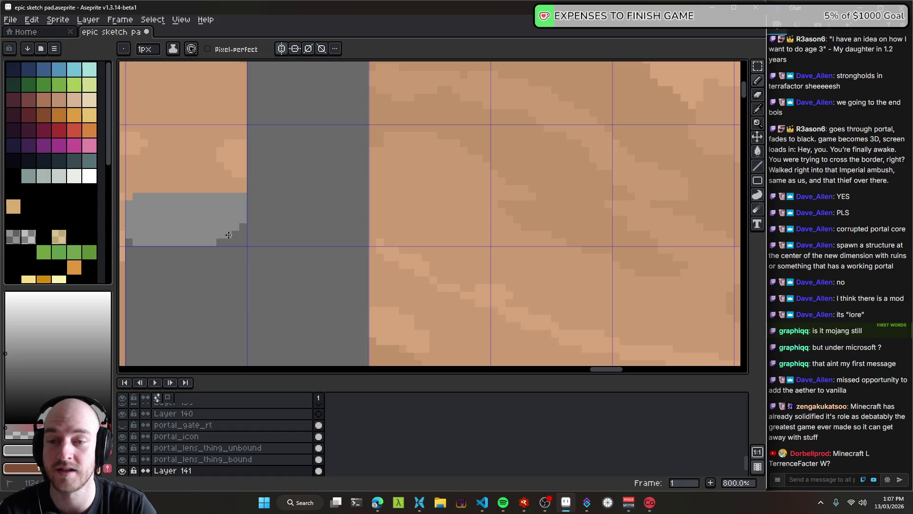
scroll(229, 235, down, 1)
scroll(320, 237, down, 3)
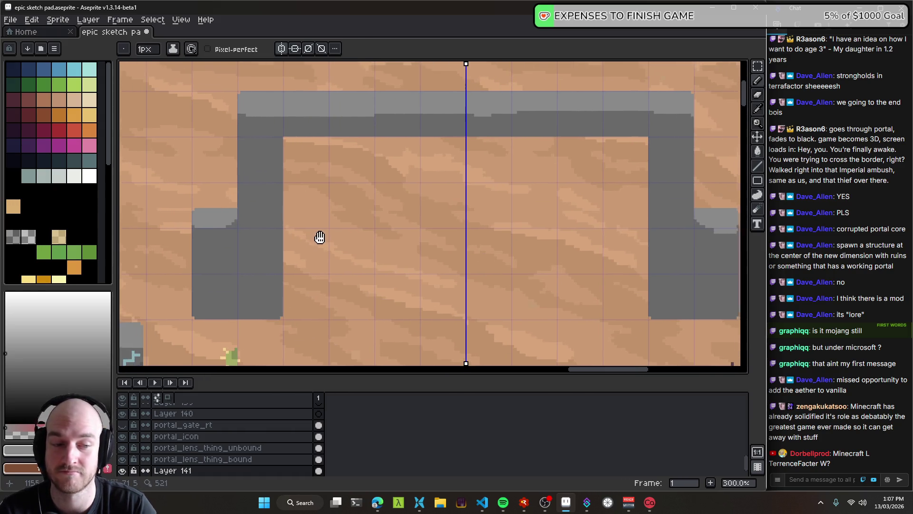
scroll(320, 237, down, 1)
scroll(301, 231, down, 1)
scroll(386, 223, down, 1)
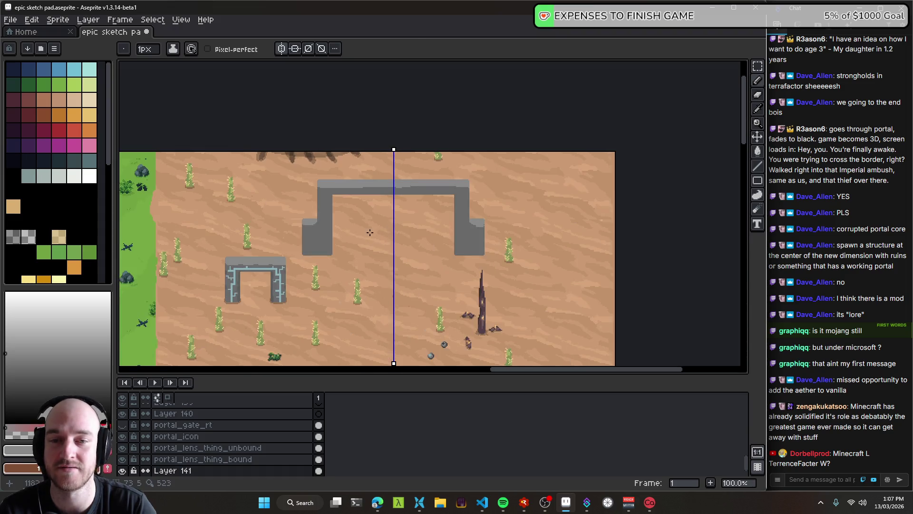
scroll(329, 227, up, 1)
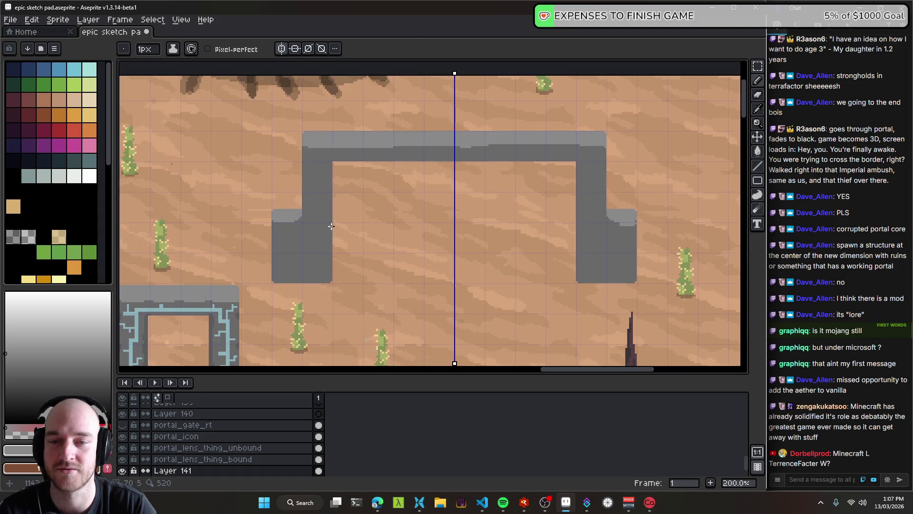
scroll(509, 232, up, 1)
scroll(561, 223, up, 1)
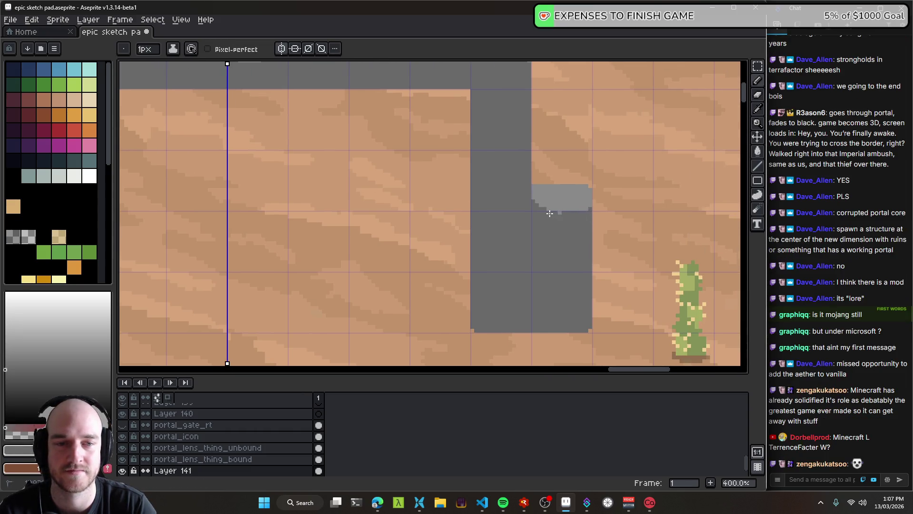
scroll(552, 213, down, 1)
scroll(547, 245, left, 2)
key(ctrl+s)
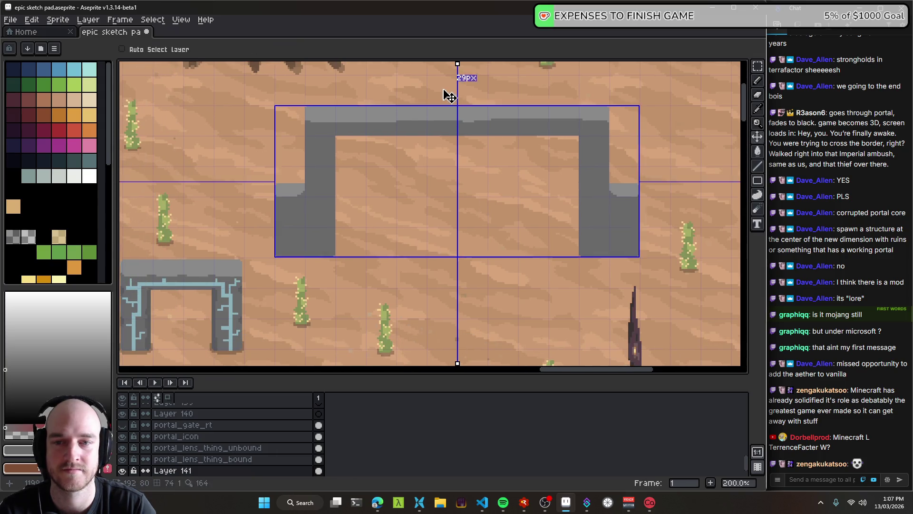
- Shade the lower edge of the frame's light top band dark grey
scroll(449, 93, right, 3)
drag(288, 162, 401, 196)
scroll(330, 174, up, 1)
scroll(326, 173, left, 1)
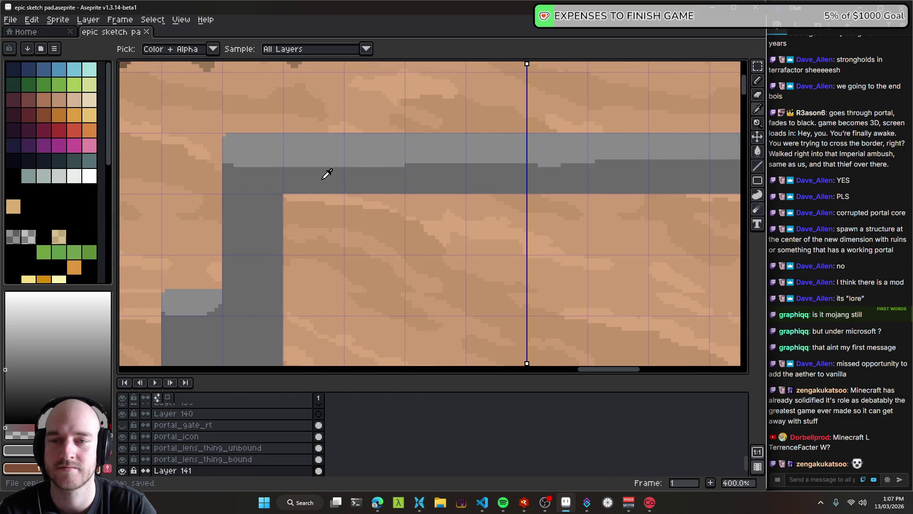
drag(231, 166, 383, 164)
- Raise the arch's central top bar above the side pillars to form a stepped crown
scroll(436, 167, down, 1)
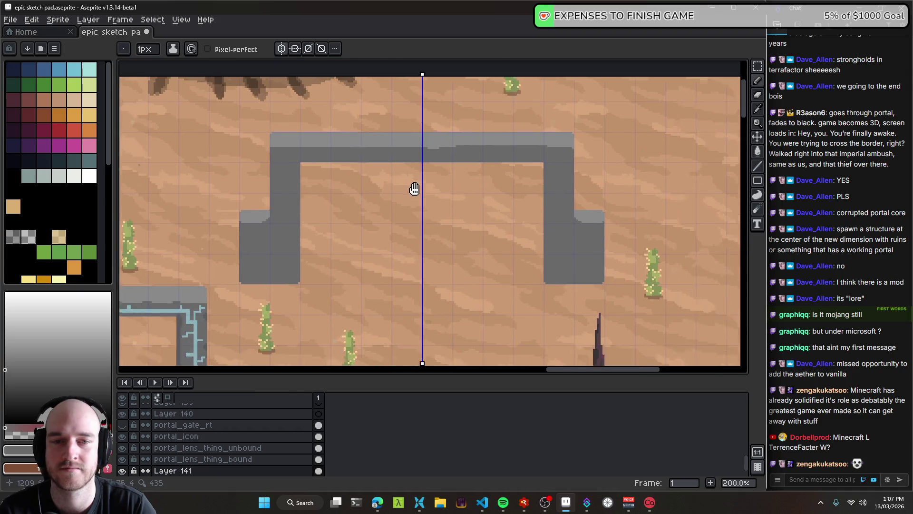
scroll(381, 181, right, 2)
scroll(356, 175, up, 1)
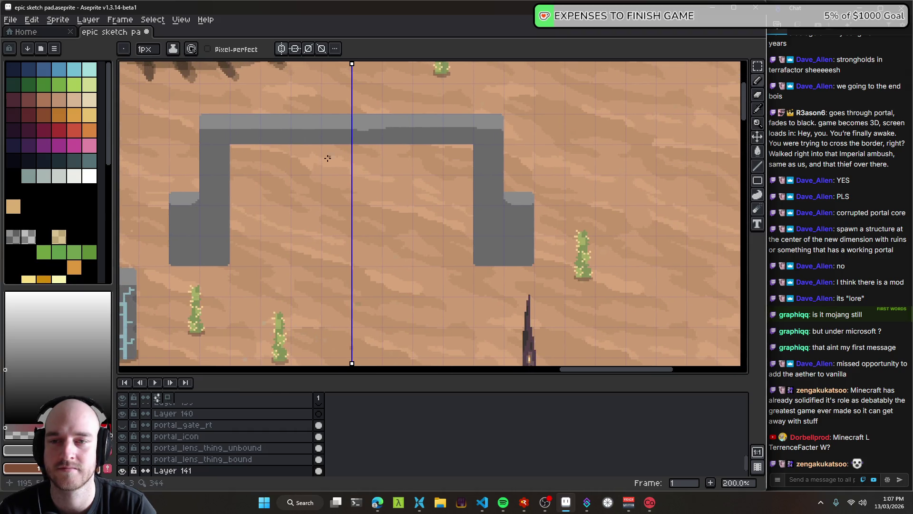
drag(328, 158, 367, 139)
scroll(380, 200, down, 1)
mouse_move(395, 276)
mouse_down()
mouse_move(402, 234)
mouse_move(448, 221)
mouse_up()
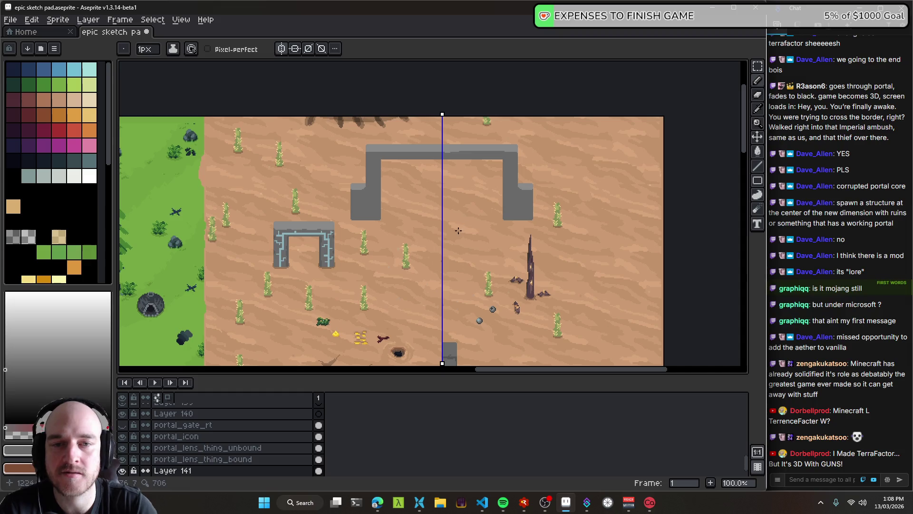
drag(457, 173, 426, 162)
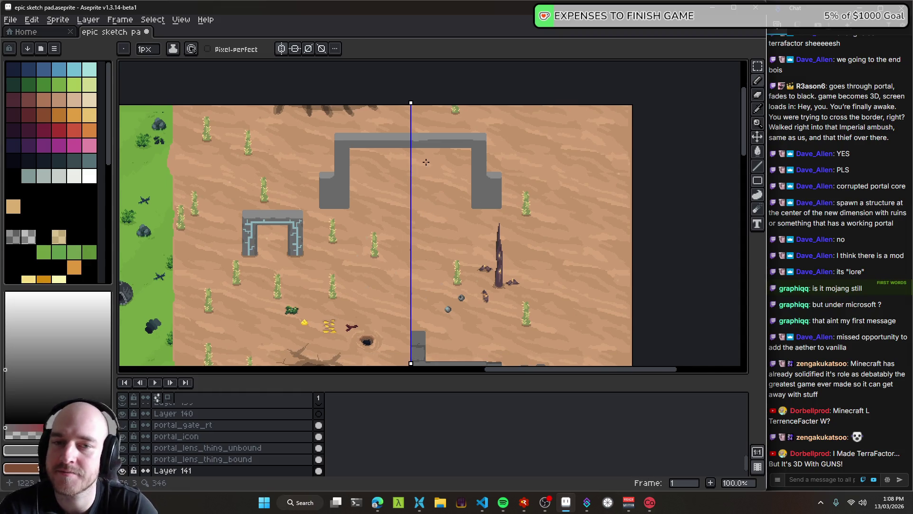
scroll(371, 149, up, 1)
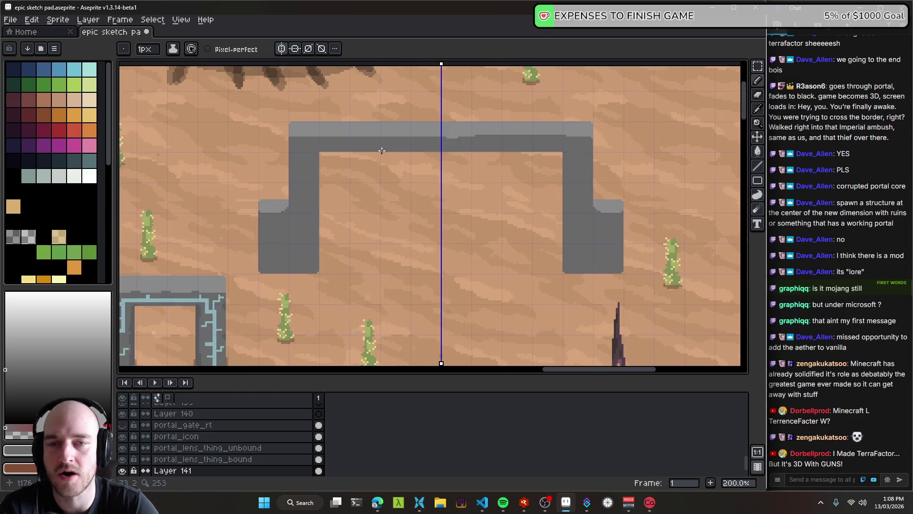
scroll(379, 153, up, 1)
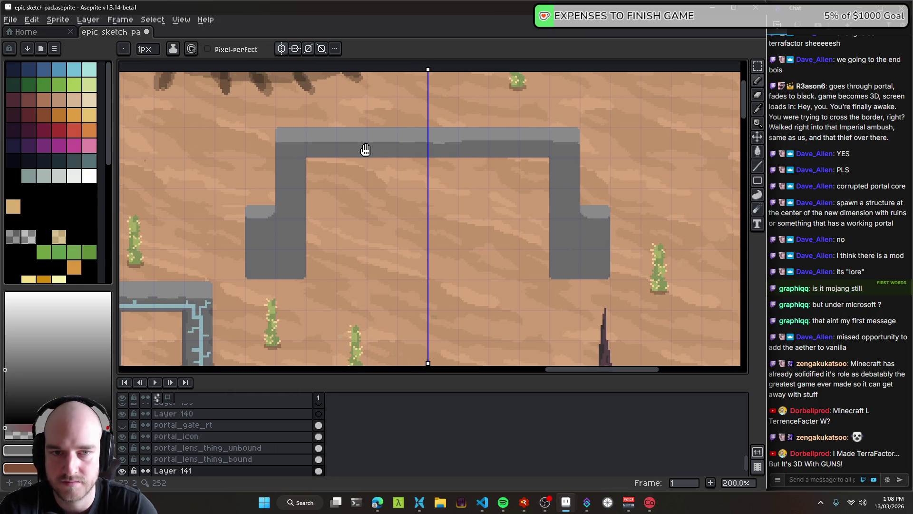
drag(359, 149, 367, 186)
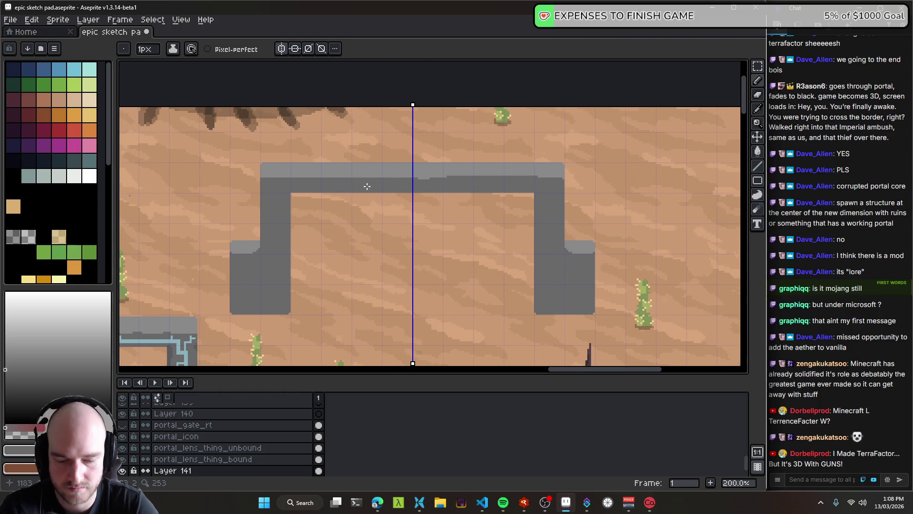
key(m)
mouse_move(322, 160)
mouse_down()
mouse_move(412, 214)
mouse_move(412, 155)
mouse_up()
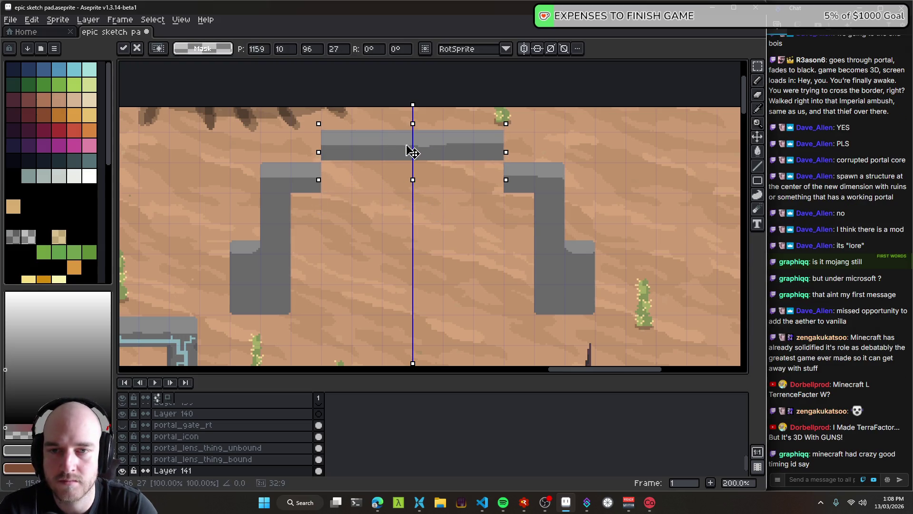
key(ctrl+d)
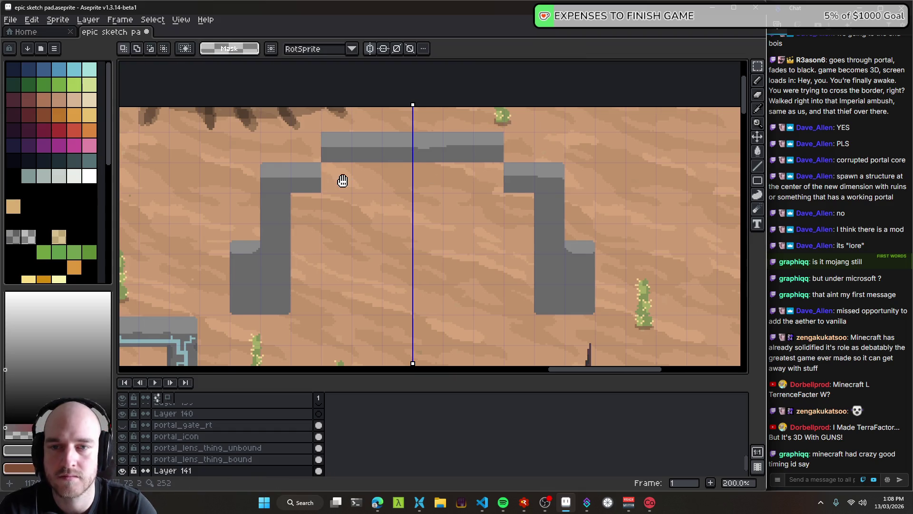
- Flood-fill the frame's light grey tops and band dark grey
scroll(343, 179, left, 3)
key(g)
click(355, 175)
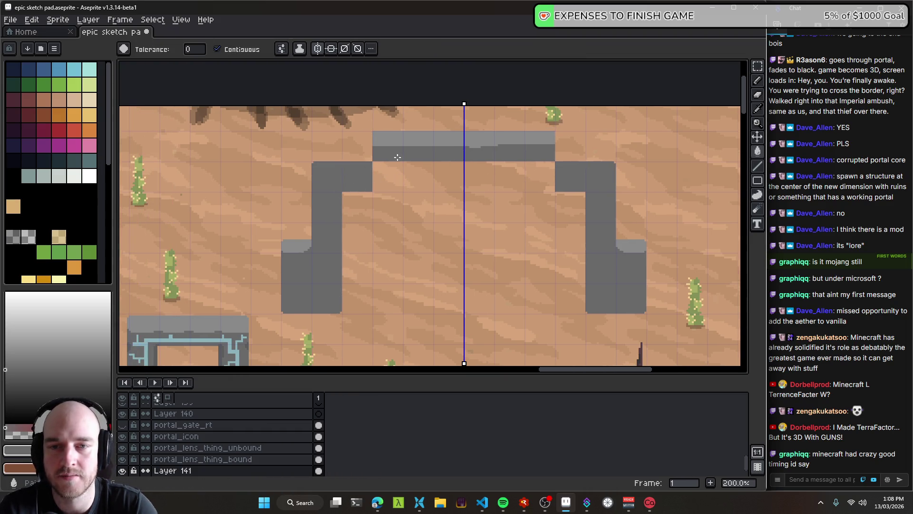
click(455, 142)
click(295, 246)
scroll(399, 214, right, 1)
- Set the pencil to a 6px square brush
key(b)
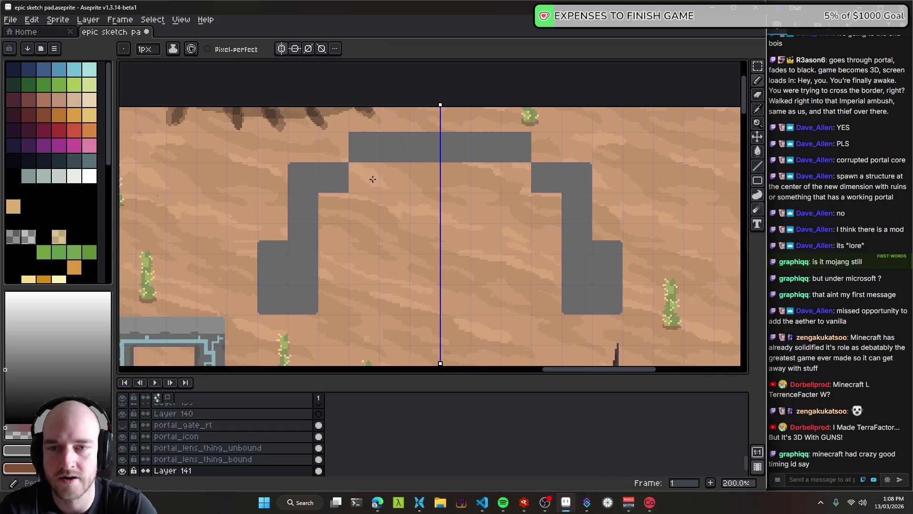
key(plus)
key(plus)
key(plus)
drag(398, 202, 360, 182)
key(ctrl+z)
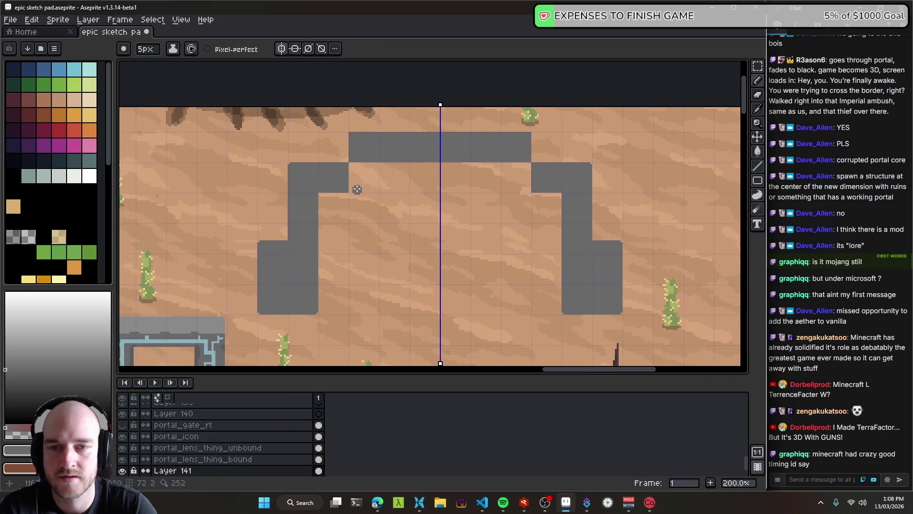
click(123, 48)
click(134, 65)
- Mirror-paint dark grey to round the arch's stepped top and shoulder corners into curves
drag(354, 179, 431, 170)
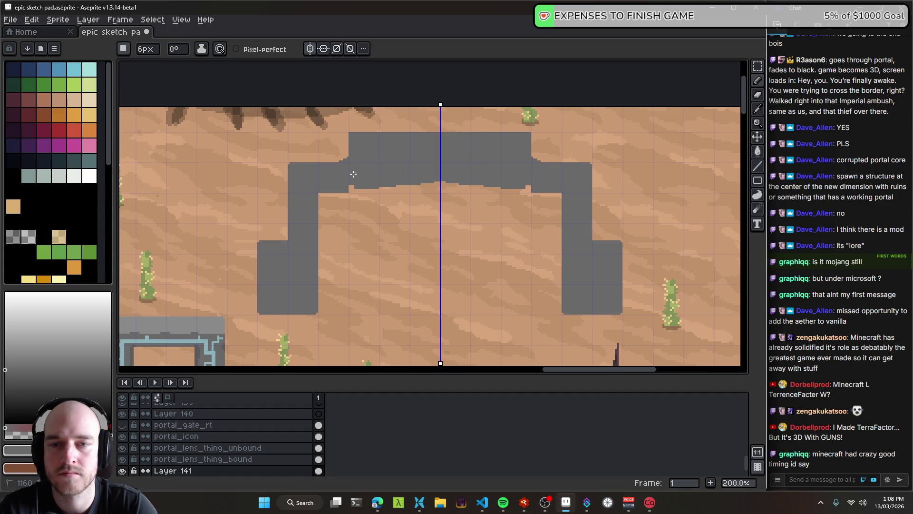
mouse_move(357, 161)
mouse_down()
mouse_move(308, 168)
mouse_move(353, 139)
mouse_up()
drag(304, 160, 275, 238)
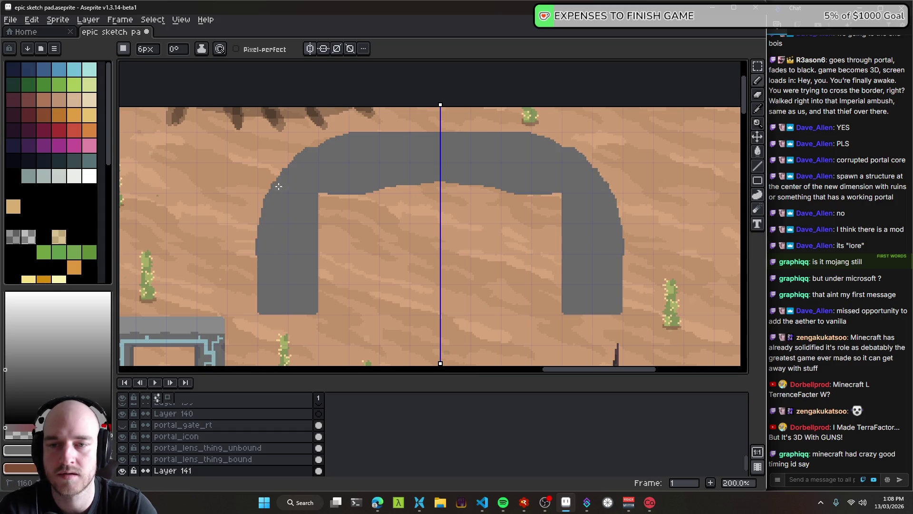
drag(345, 147, 285, 170)
drag(350, 196, 315, 238)
- Thicken the arch's inner corners and outer leg edges
scroll(338, 190, down, 3)
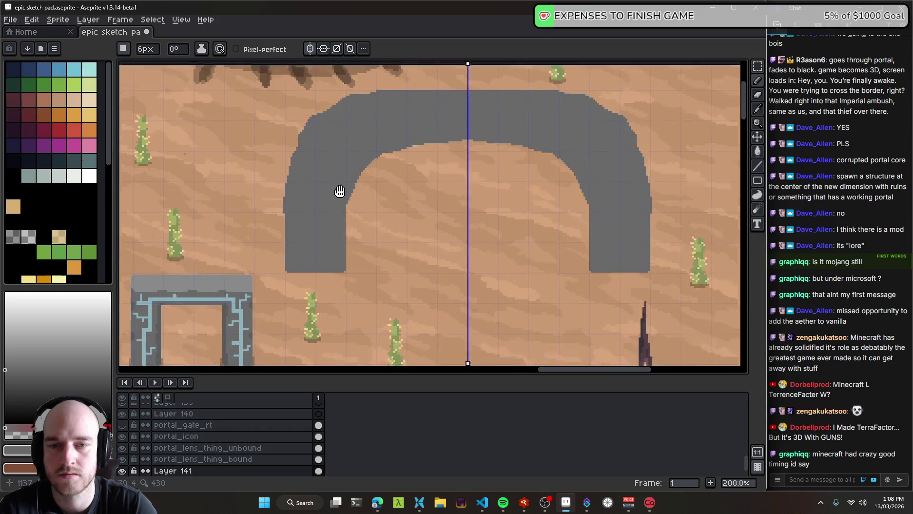
scroll(339, 190, left, 3)
mouse_move(313, 185)
mouse_down()
mouse_move(305, 227)
mouse_move(431, 69)
mouse_up()
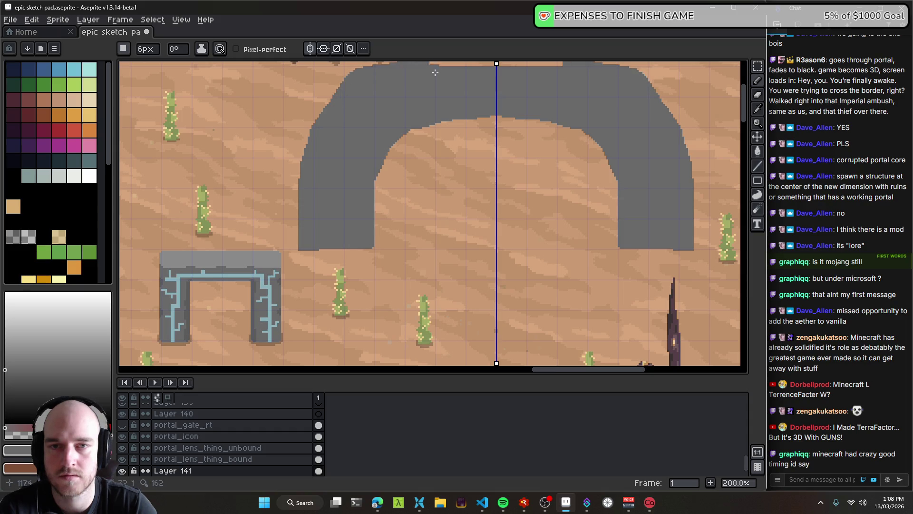
scroll(368, 174, up, 3)
scroll(368, 174, right, 4)
scroll(368, 174, down, 1)
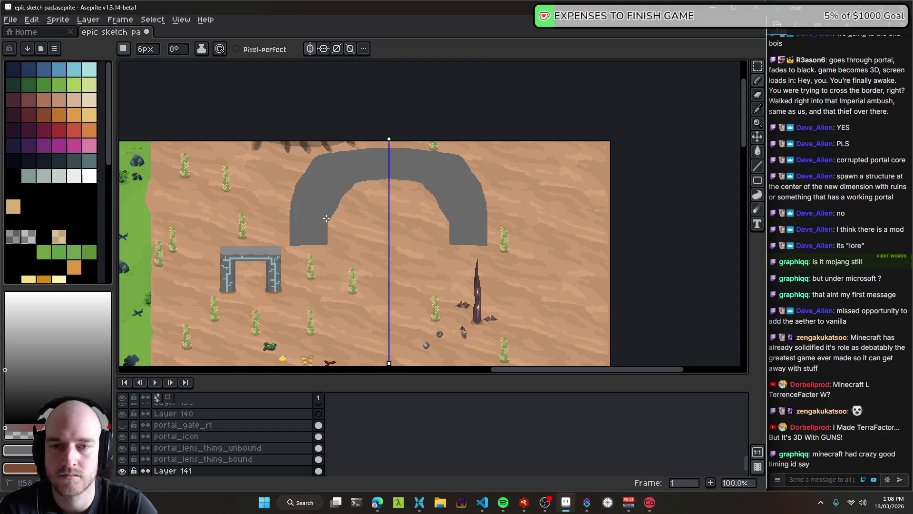
scroll(371, 170, down, 1)
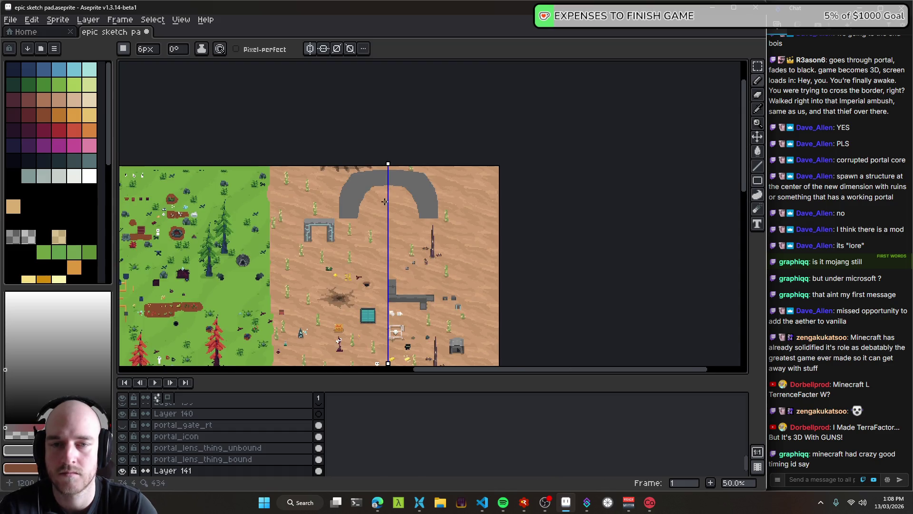
scroll(404, 185, up, 1)
scroll(438, 186, up, 1)
- Try shifting the arch right, undo it, and view the canvas full screen
key(v)
drag(522, 208, 548, 215)
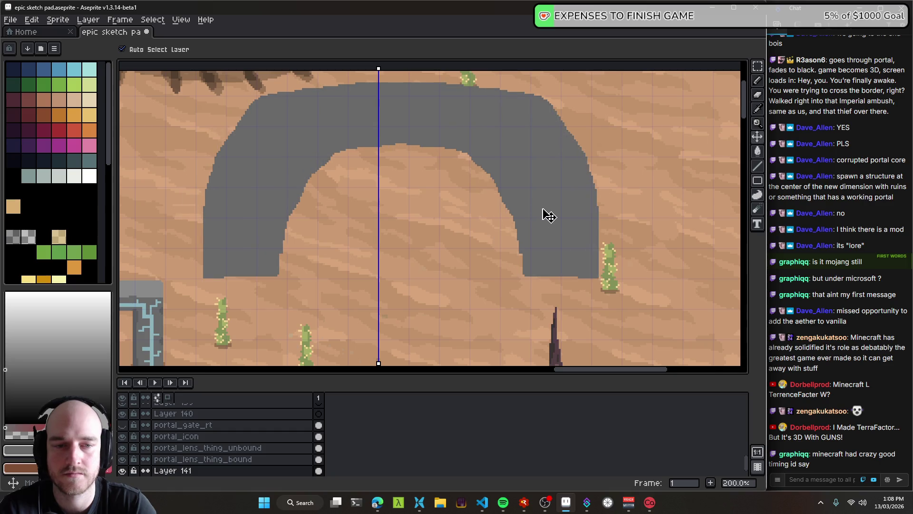
key(ctrl+z)
scroll(453, 238, down, 1)
drag(421, 236, 407, 189)
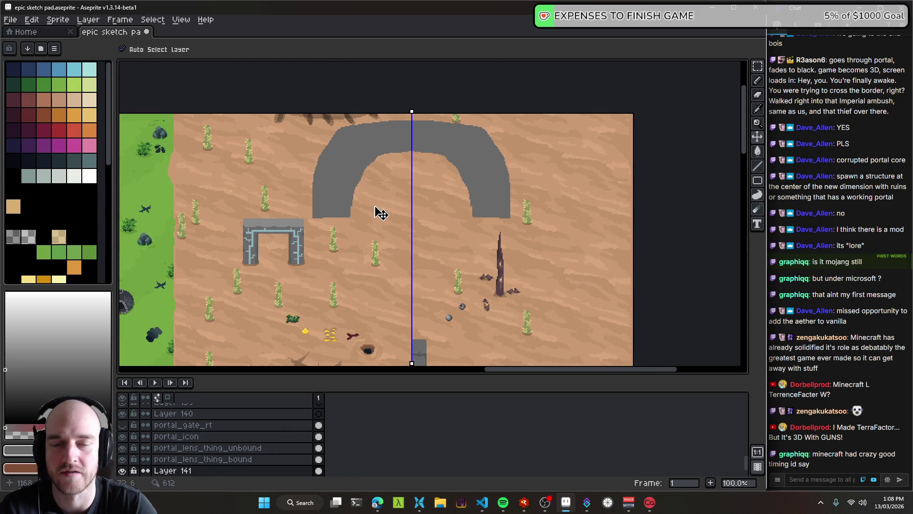
key(ctrl+shift+f)
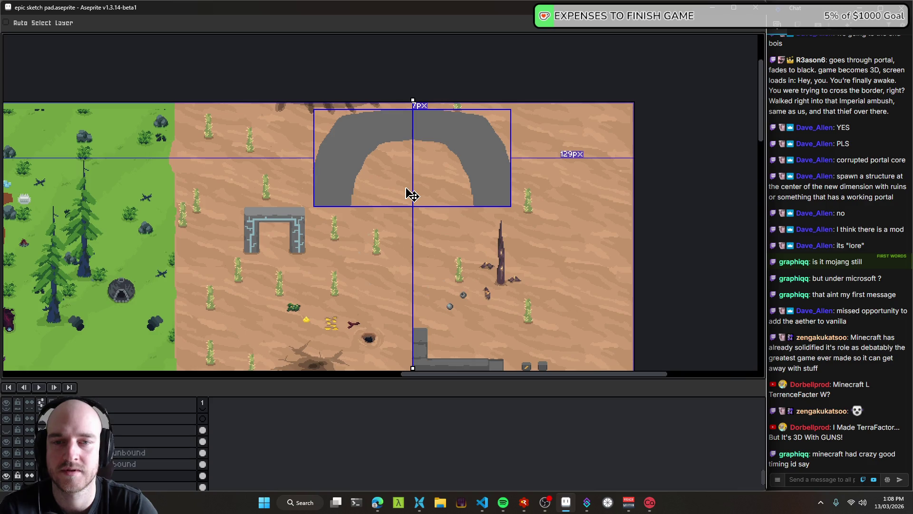
- Paint sand colour along the arch's inner edge to widen the opening and flatten its top curve
scroll(419, 193, up, 1)
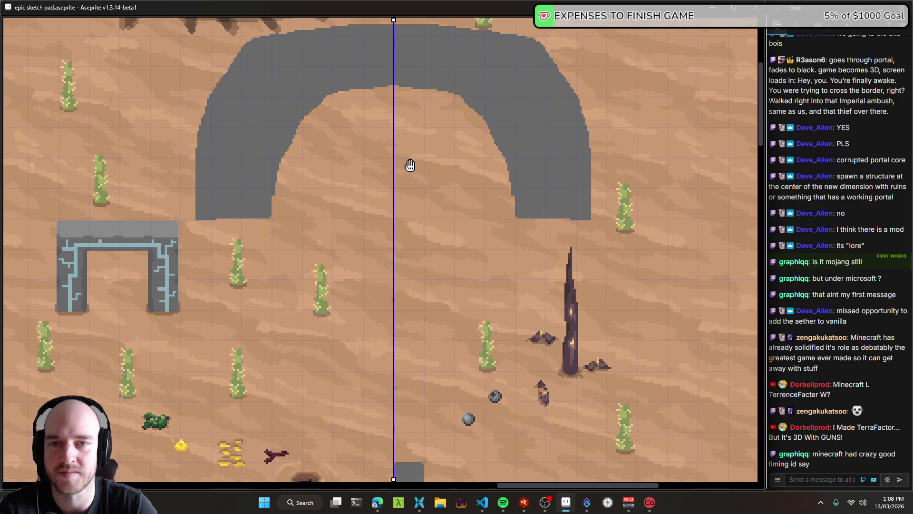
mouse_move(298, 95)
mouse_down()
mouse_move(295, 88)
mouse_move(320, 97)
mouse_move(314, 53)
mouse_move(210, 173)
mouse_up()
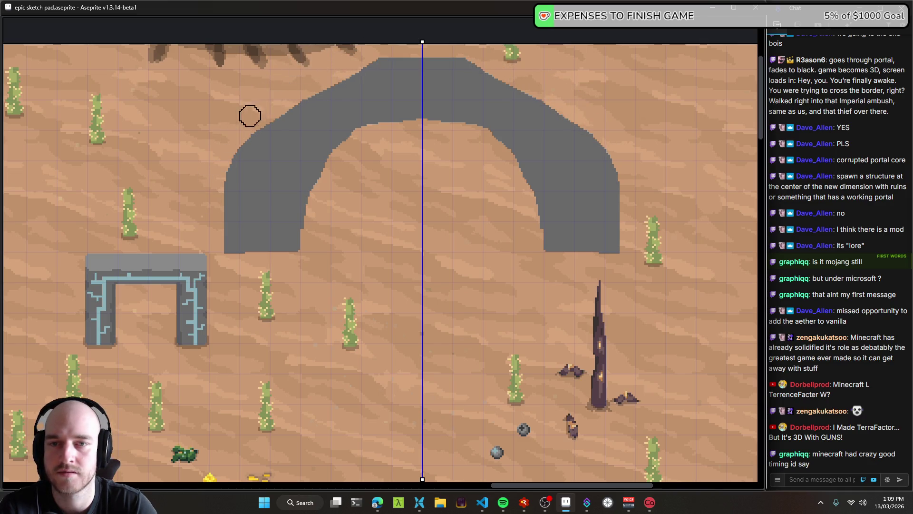
mouse_move(316, 168)
mouse_down()
mouse_move(362, 130)
mouse_move(315, 167)
mouse_up()
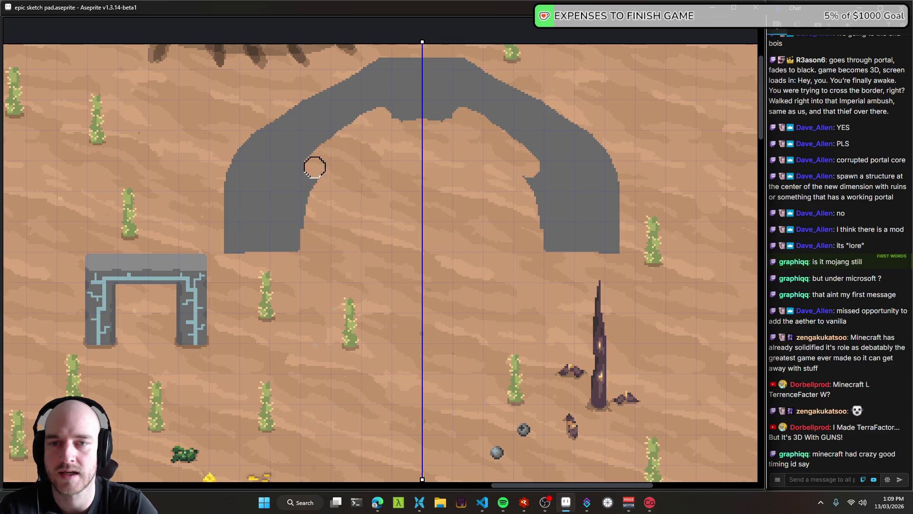
drag(380, 118, 444, 118)
mouse_move(363, 147)
mouse_down()
mouse_move(302, 179)
mouse_move(303, 265)
mouse_up()
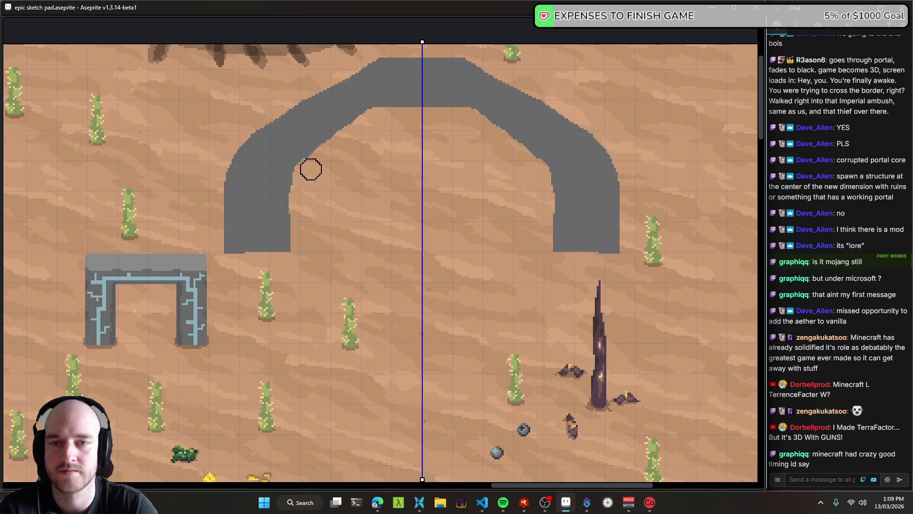
mouse_move(345, 139)
mouse_down()
mouse_move(381, 113)
mouse_move(434, 110)
mouse_move(390, 110)
mouse_move(306, 164)
mouse_up()
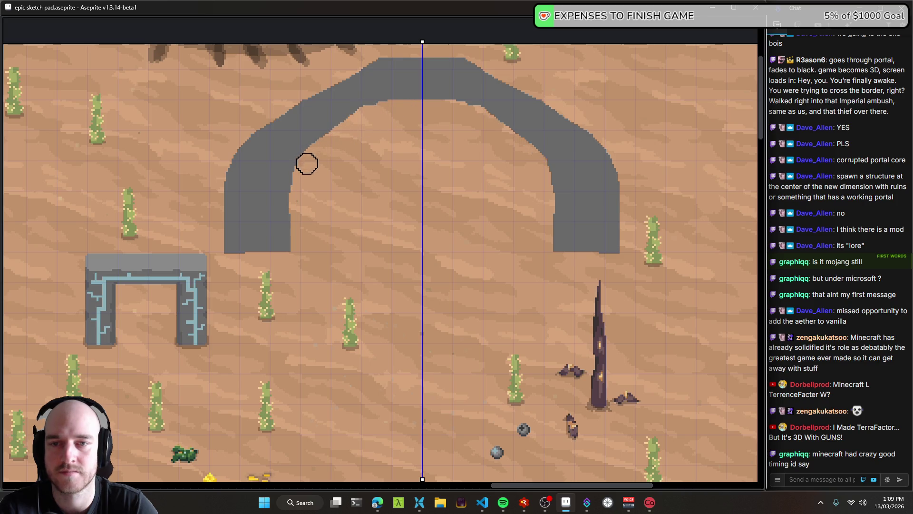
scroll(367, 163, up, 1)
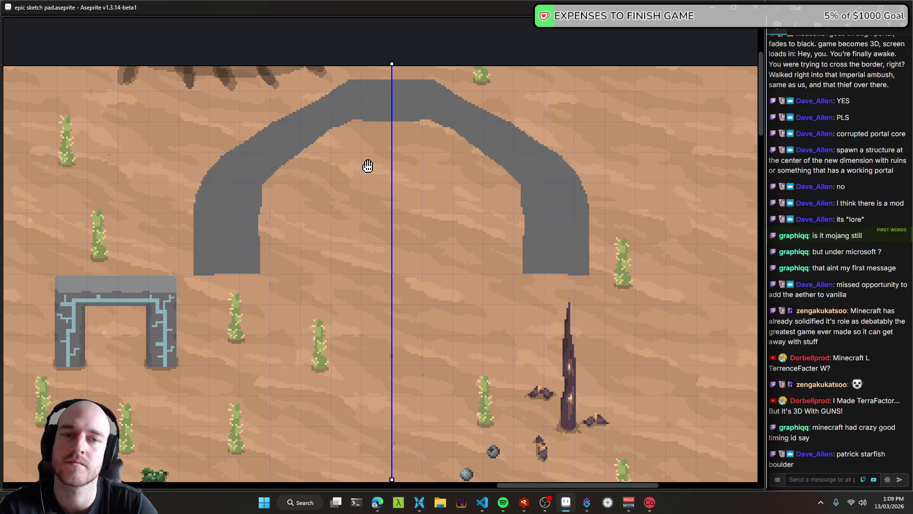
- Narrow the left pillar from both edges and thin the grey band's inner top, mirrored
scroll(351, 187, up, 1)
mouse_move(114, 167)
mouse_down()
mouse_move(116, 371)
mouse_move(130, 187)
mouse_move(131, 361)
mouse_up()
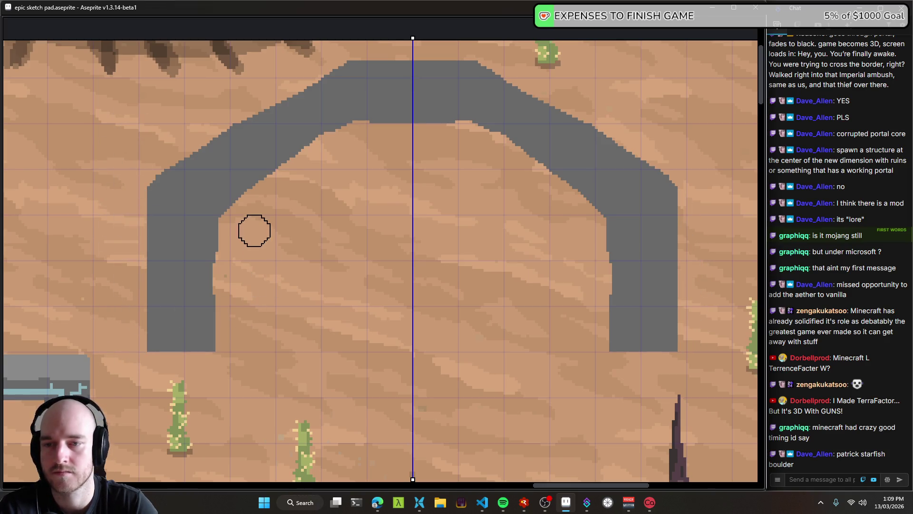
drag(232, 282, 237, 228)
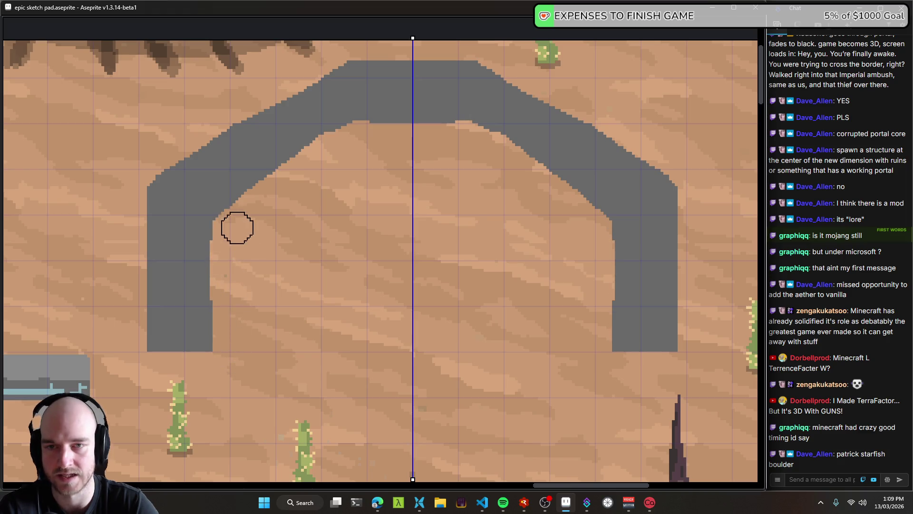
mouse_move(332, 153)
mouse_down()
mouse_move(377, 133)
mouse_move(442, 131)
mouse_up()
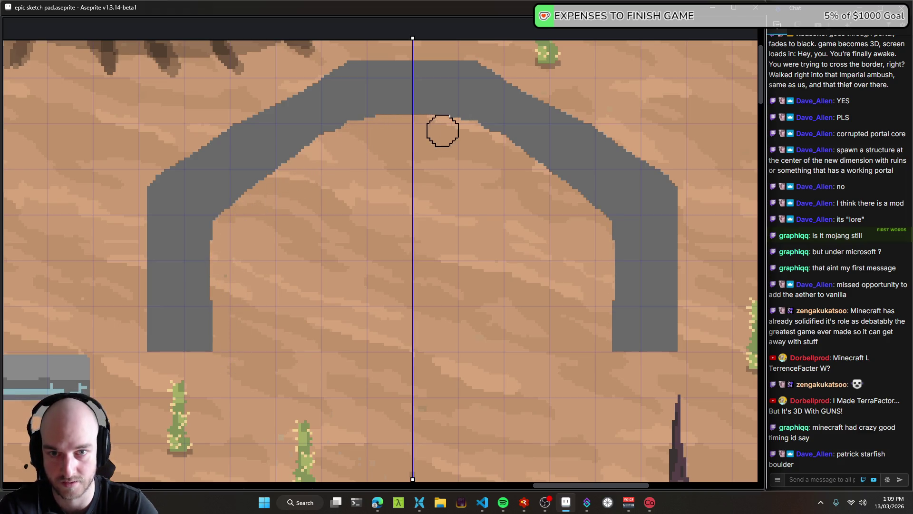
drag(372, 136, 346, 133)
scroll(436, 133, down, 2)
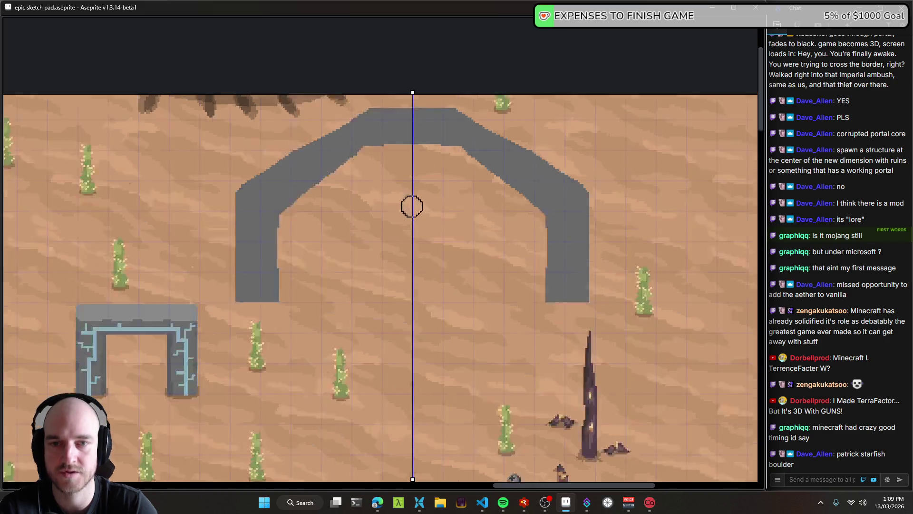
scroll(412, 206, down, 1)
scroll(202, 159, up, 3)
- Trim the left leg's outer and inner edges narrower, up into the upper-left shoulder
drag(195, 199, 197, 353)
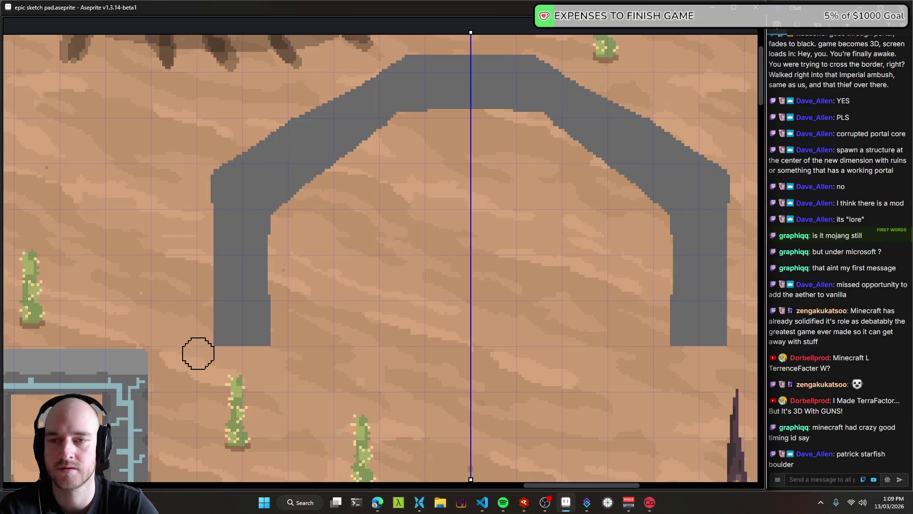
drag(198, 210, 232, 304)
mouse_move(284, 330)
mouse_down()
mouse_move(284, 222)
mouse_move(326, 175)
mouse_move(420, 124)
mouse_move(349, 156)
mouse_up()
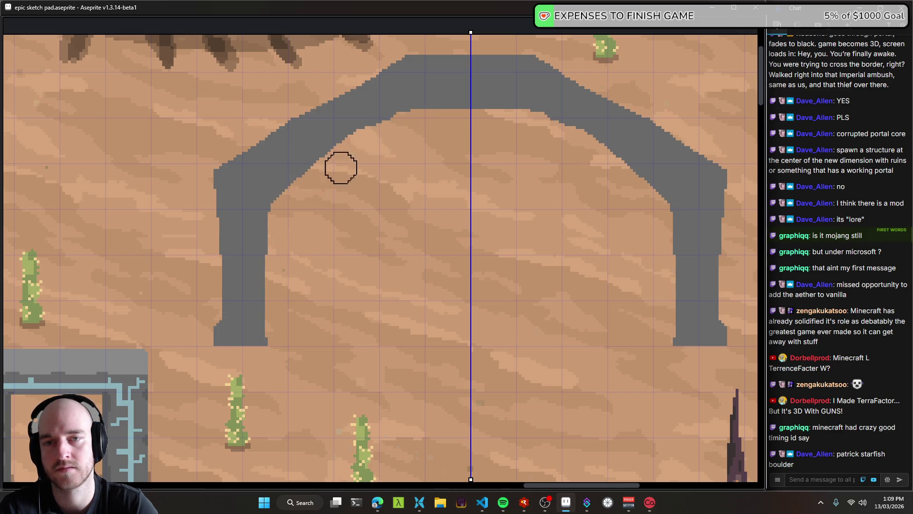
mouse_move(430, 136)
mouse_down()
mouse_move(390, 188)
mouse_move(363, 167)
mouse_move(471, 167)
mouse_up()
scroll(471, 167, down, 3)
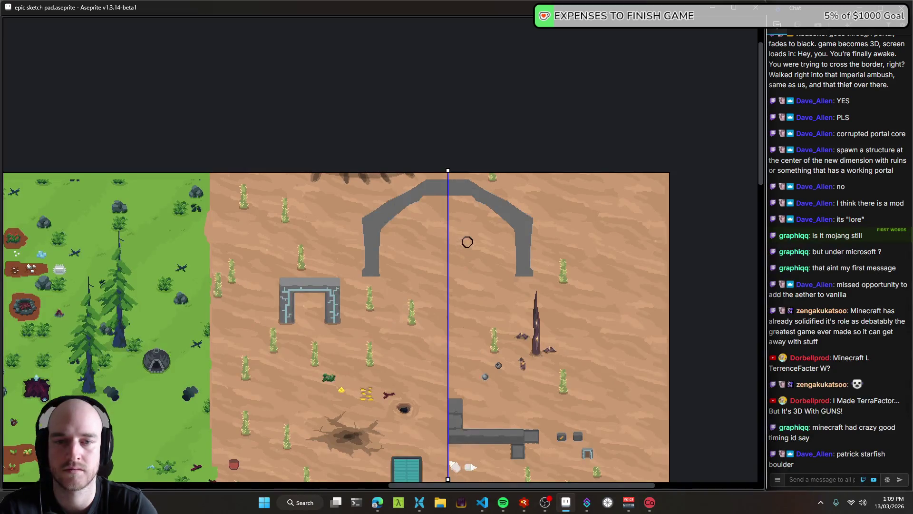
scroll(467, 242, up, 3)
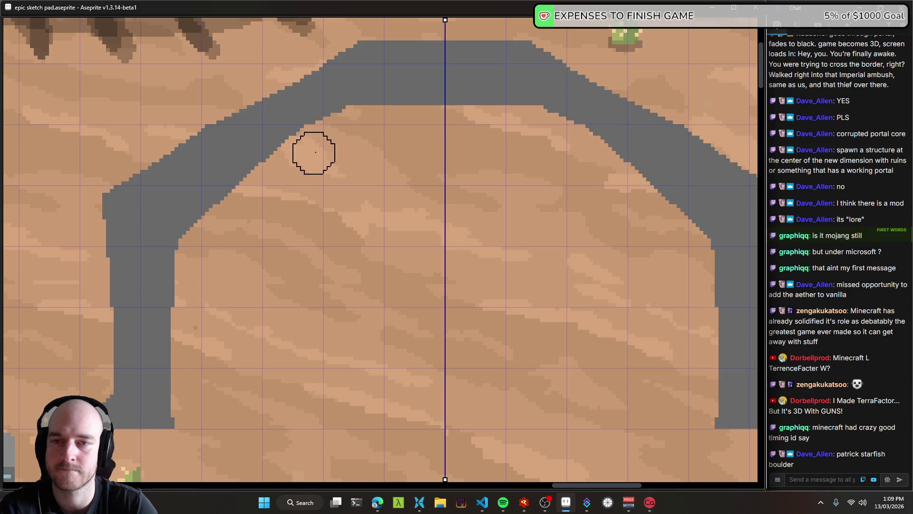
- Undo a stray erase, then thicken the inner lower-left and inner top edges with grey
mouse_move(249, 159)
mouse_down()
mouse_move(230, 167)
mouse_move(320, 115)
mouse_move(281, 163)
mouse_move(352, 106)
mouse_up()
key(ctrl+z)
key(b)
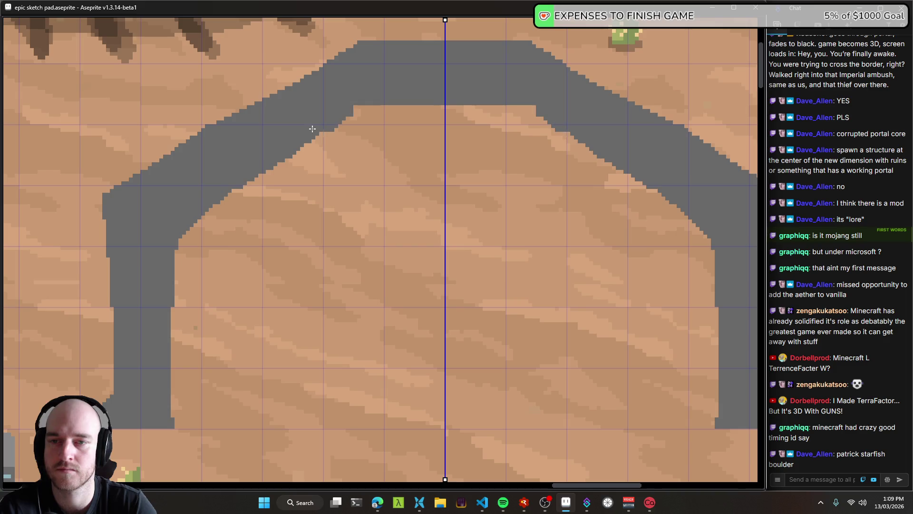
drag(267, 172, 193, 226)
mouse_move(319, 112)
mouse_down()
mouse_move(343, 123)
mouse_move(284, 98)
mouse_move(351, 96)
mouse_up()
- Reshape the arch's upper-left outer and inner edges, rounding the crown and raising the inner top
scroll(378, 128, up, 3)
key(e)
key(ctrl)
scroll(457, 131, down, 2)
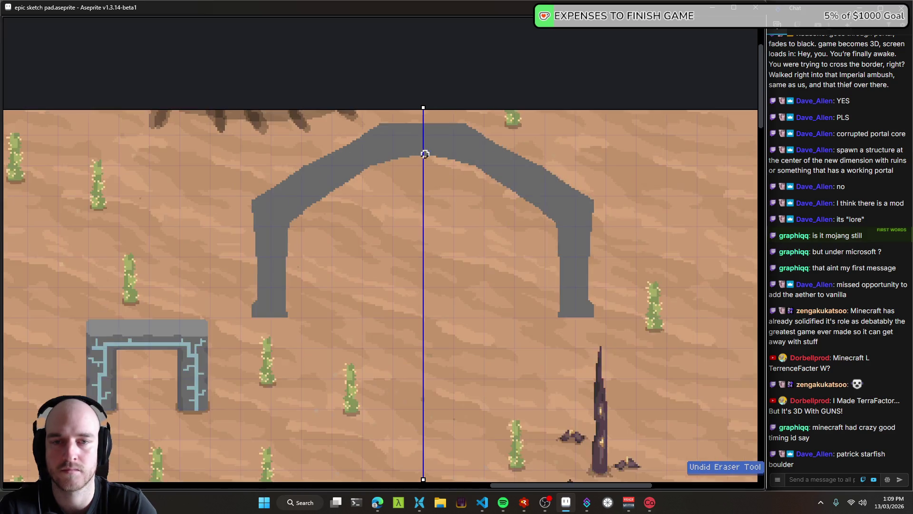
scroll(428, 143, down, 2)
scroll(417, 190, up, 2)
mouse_move(417, 189)
mouse_down()
mouse_move(362, 188)
mouse_move(375, 200)
mouse_up()
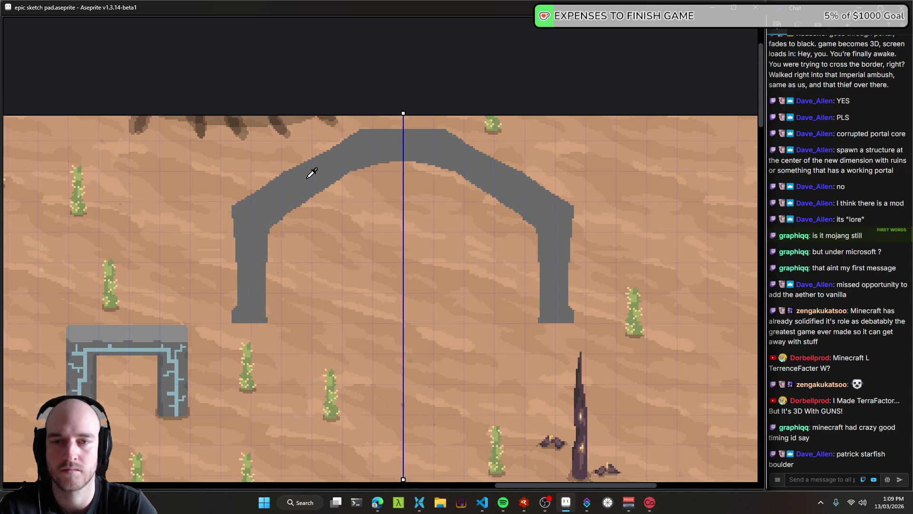
mouse_move(266, 190)
mouse_down()
mouse_move(341, 143)
mouse_move(255, 196)
mouse_move(311, 150)
mouse_up()
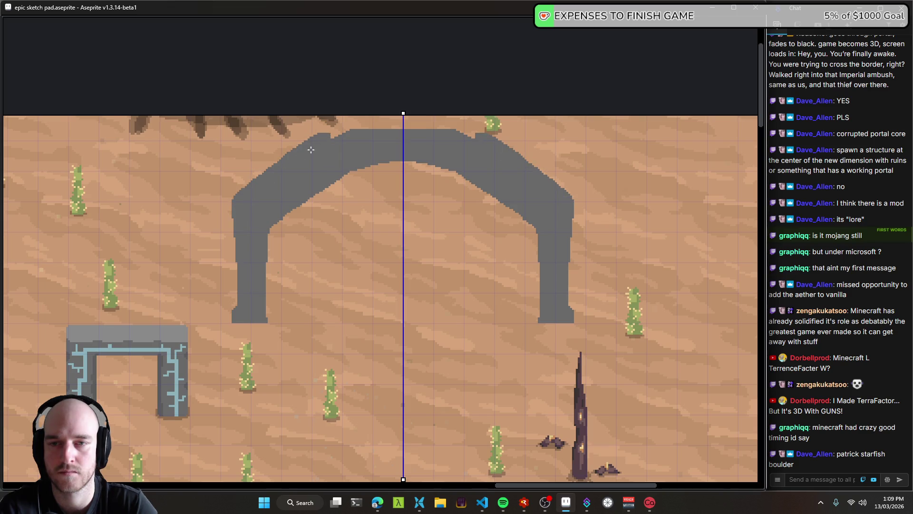
mouse_move(361, 170)
mouse_down()
mouse_move(296, 218)
mouse_move(328, 186)
mouse_up()
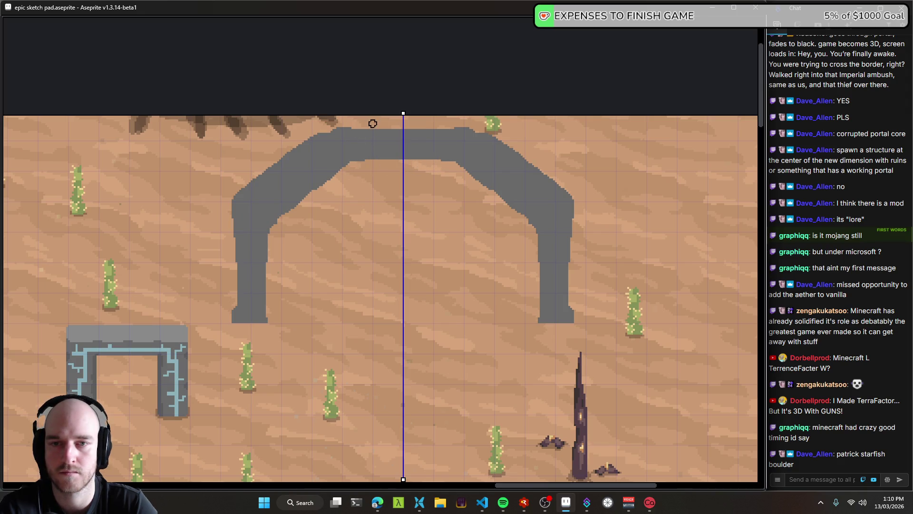
scroll(428, 252, down, 2)
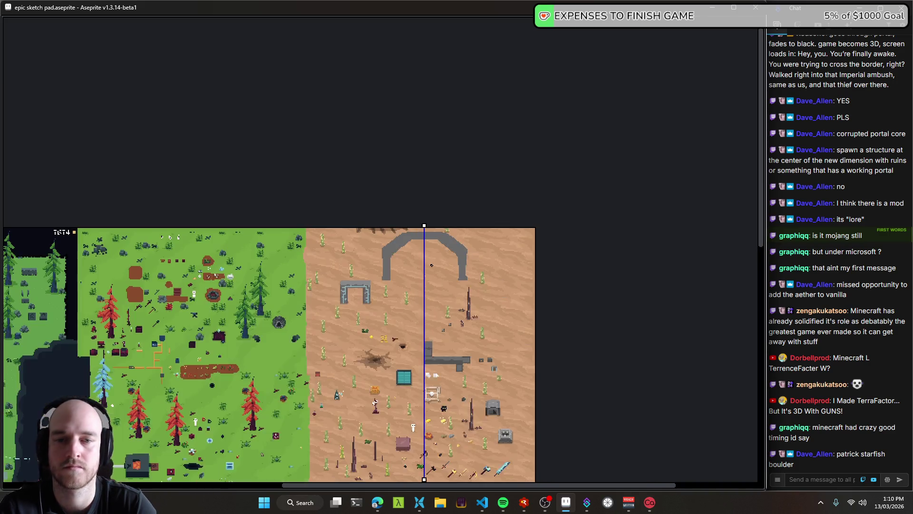
- Extend the left pillar's inner edge to its base and paint flared grey feet outward
scroll(426, 263, up, 2)
scroll(389, 261, up, 1)
drag(390, 260, 401, 257)
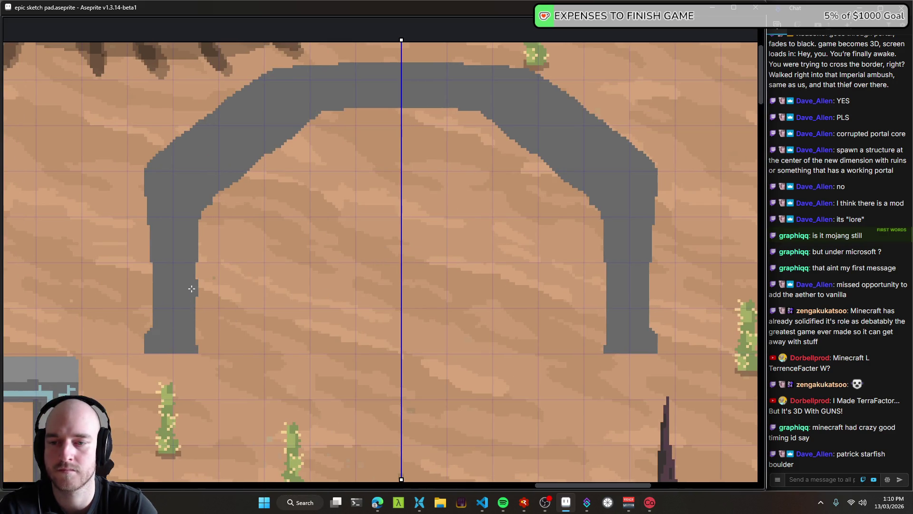
drag(192, 289, 194, 336)
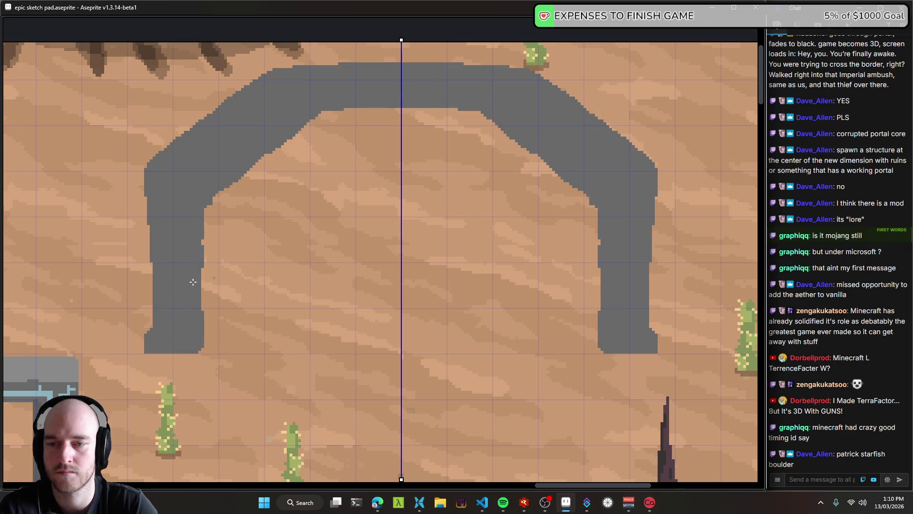
mouse_move(193, 304)
mouse_down()
mouse_move(127, 344)
mouse_move(155, 317)
mouse_up()
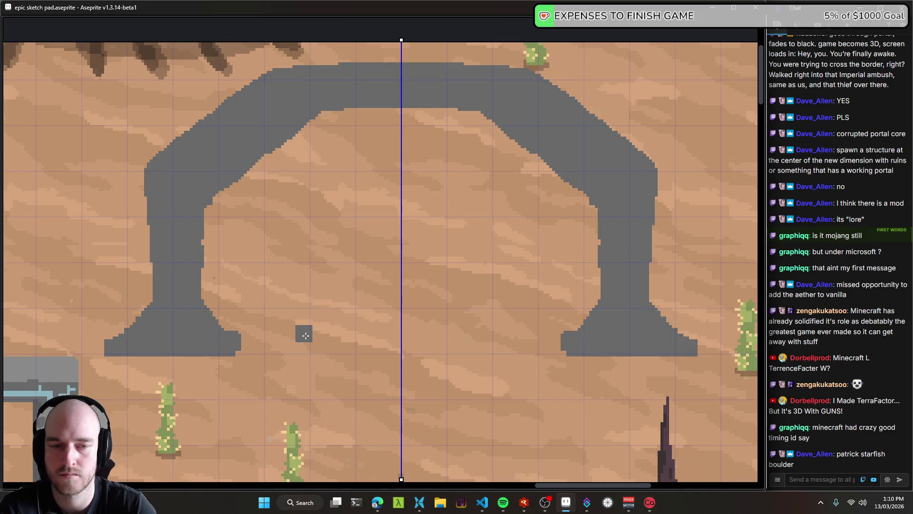
- Widen the left foot's right edge and trim its lower slopes and outer edge, mirrored
scroll(212, 353, up, 1)
click(289, 310)
mouse_move(252, 334)
mouse_down()
mouse_move(289, 309)
mouse_move(300, 332)
mouse_move(250, 260)
mouse_move(288, 337)
mouse_up()
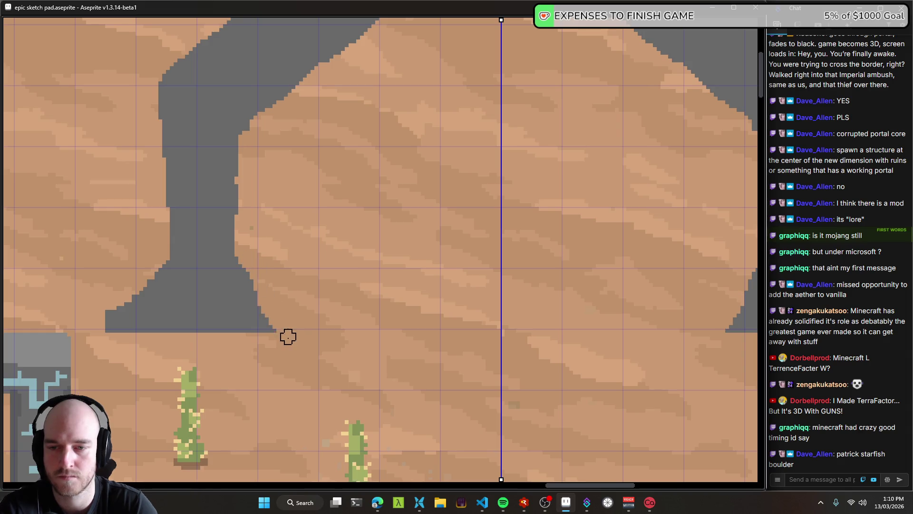
mouse_move(261, 272)
mouse_down()
mouse_move(261, 328)
mouse_move(247, 278)
mouse_up()
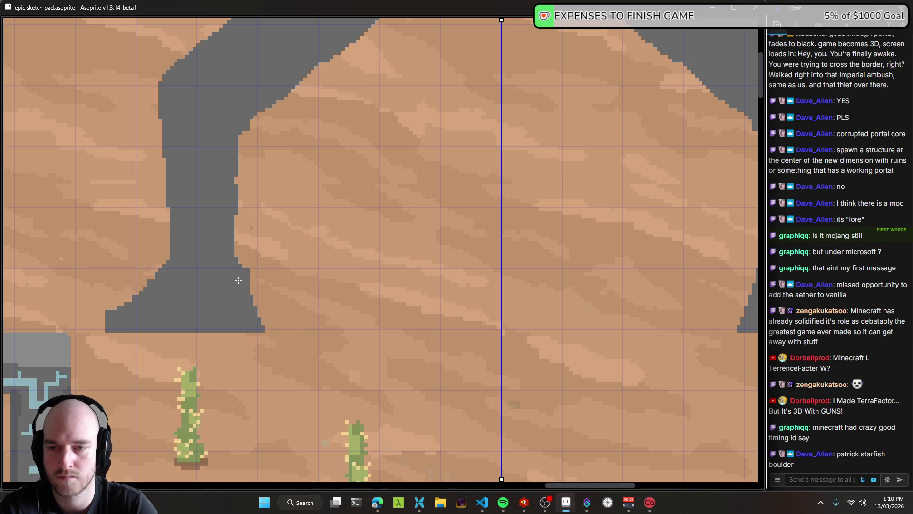
drag(159, 266, 132, 311)
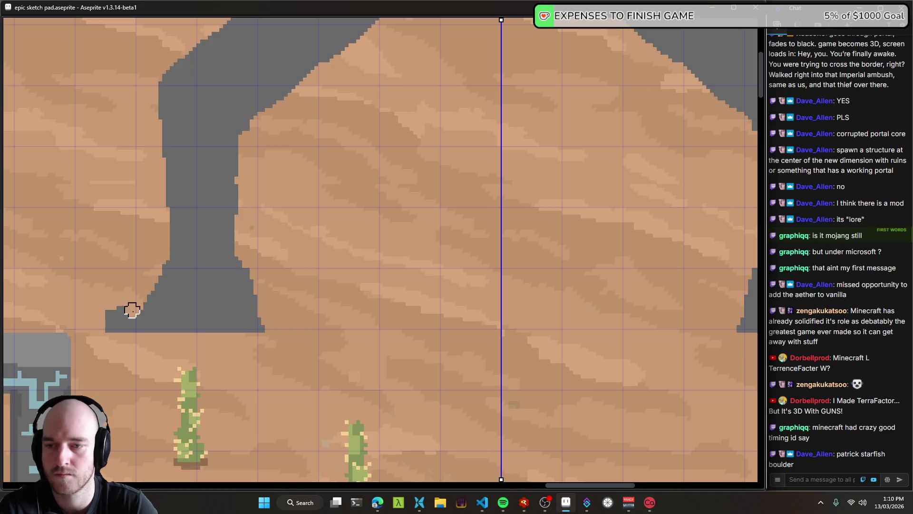
drag(147, 280, 94, 328)
scroll(292, 280, down, 2)
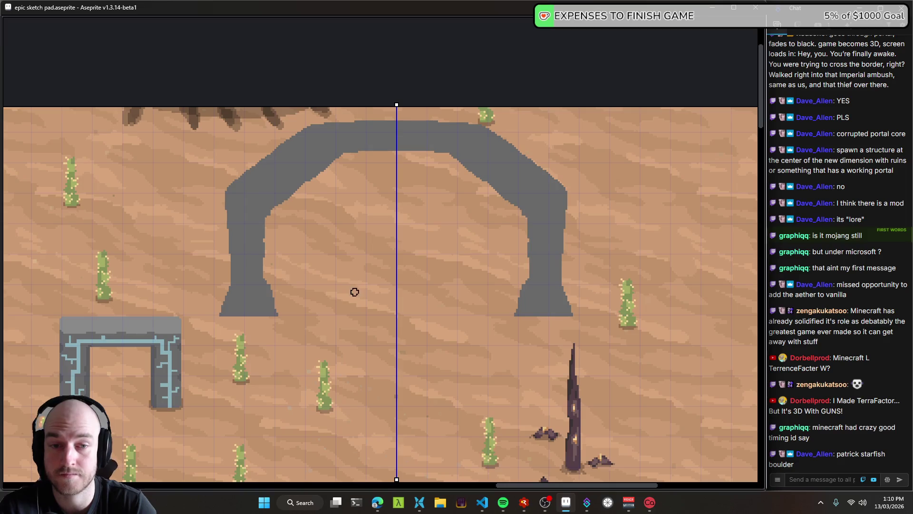
scroll(364, 309, down, 1)
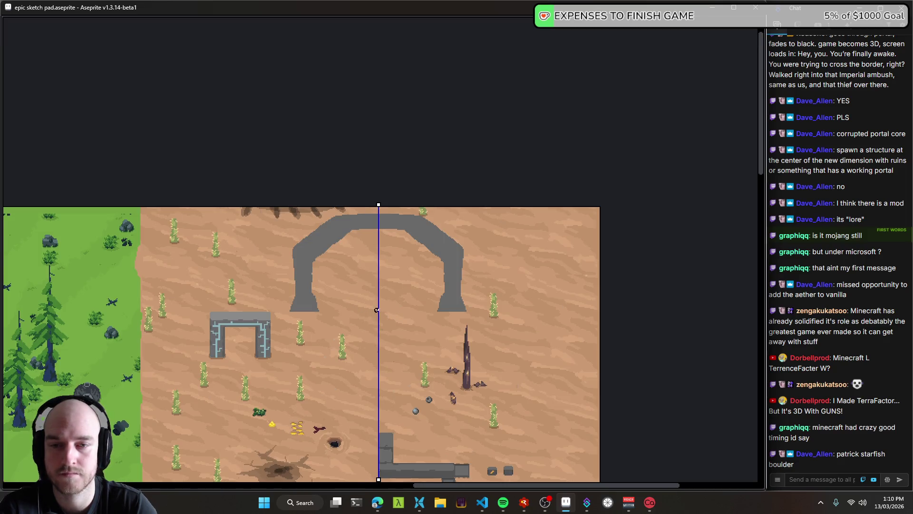
scroll(371, 306, up, 2)
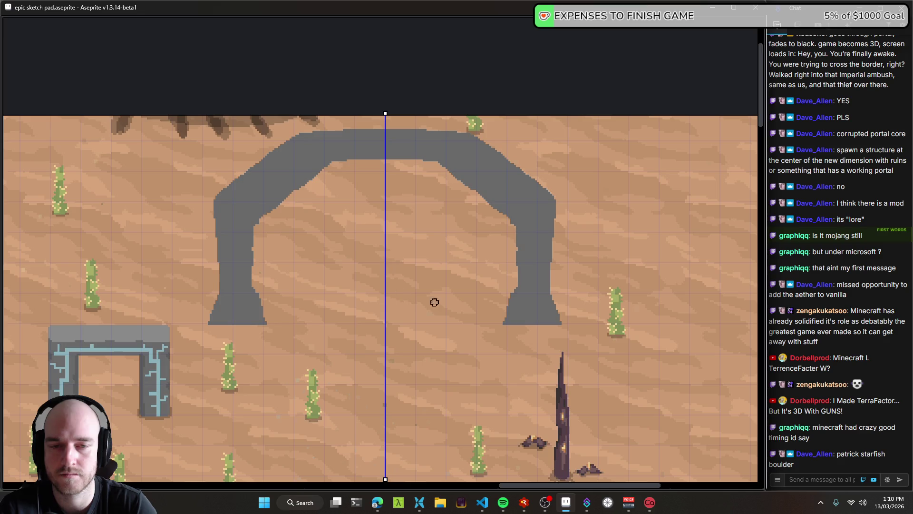
scroll(447, 302, down, 1)
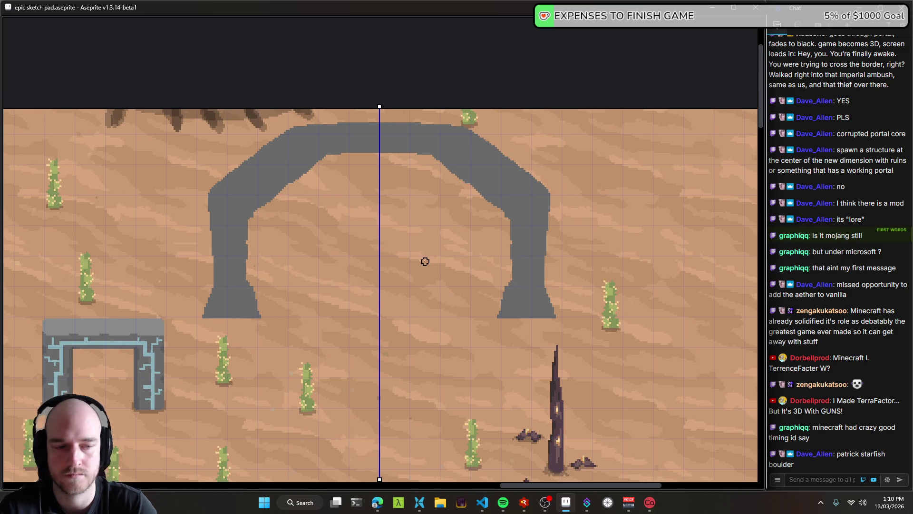
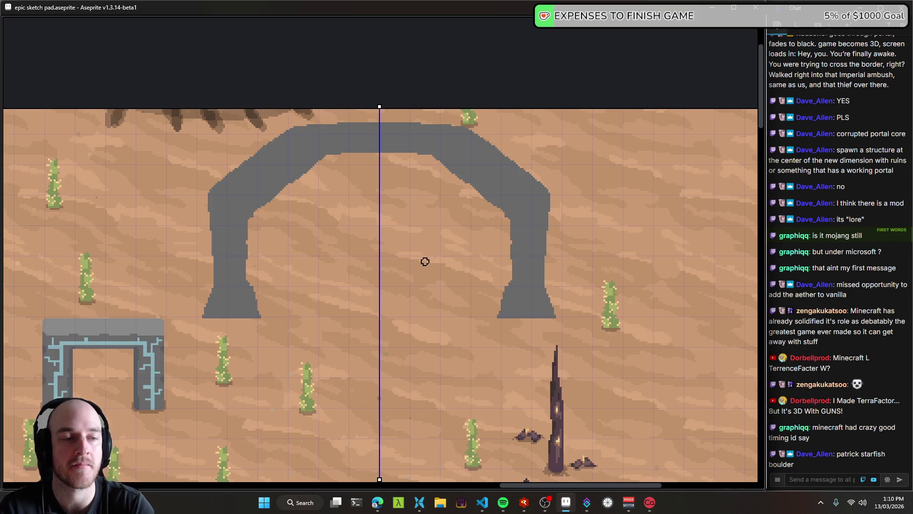
- Paint desert tan over the lower inside edges of both arch pillars, mirrored by symmetry
mouse_move(463, 225)
mouse_down()
mouse_move(483, 246)
mouse_move(516, 235)
mouse_move(408, 170)
mouse_move(421, 158)
mouse_move(481, 197)
mouse_move(457, 203)
mouse_up()
scroll(463, 208, down, 2)
mouse_move(485, 251)
mouse_down()
mouse_move(448, 218)
mouse_move(457, 237)
mouse_move(450, 246)
mouse_up()
scroll(443, 236, up, 2)
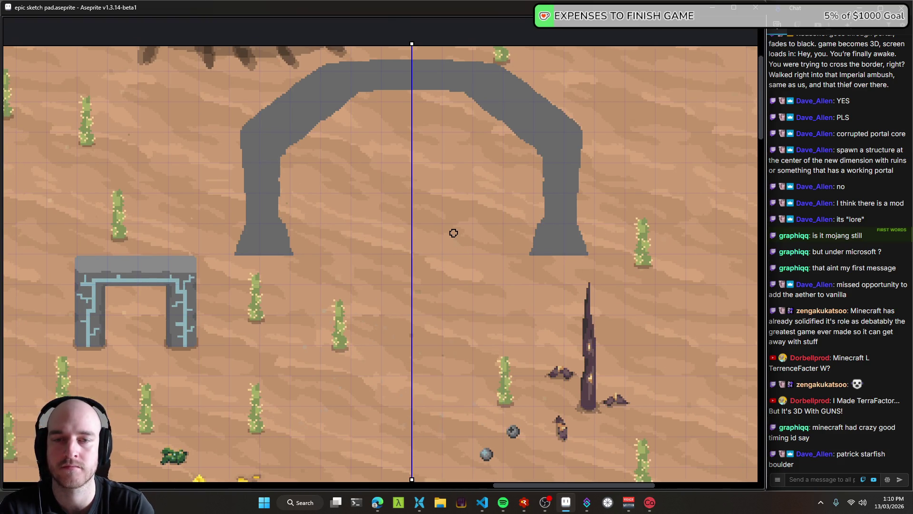
mouse_move(454, 227)
mouse_down()
mouse_move(418, 222)
mouse_move(418, 188)
mouse_up()
scroll(419, 221, down, 2)
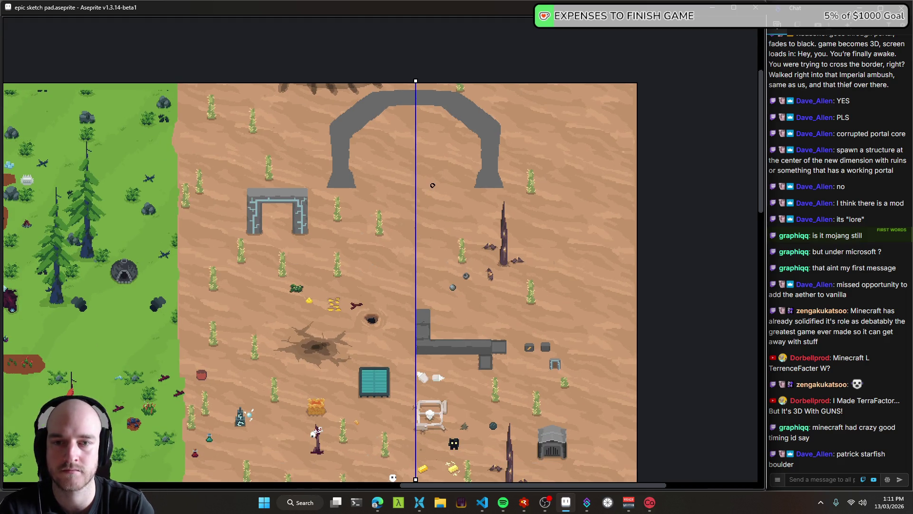
scroll(490, 150, up, 3)
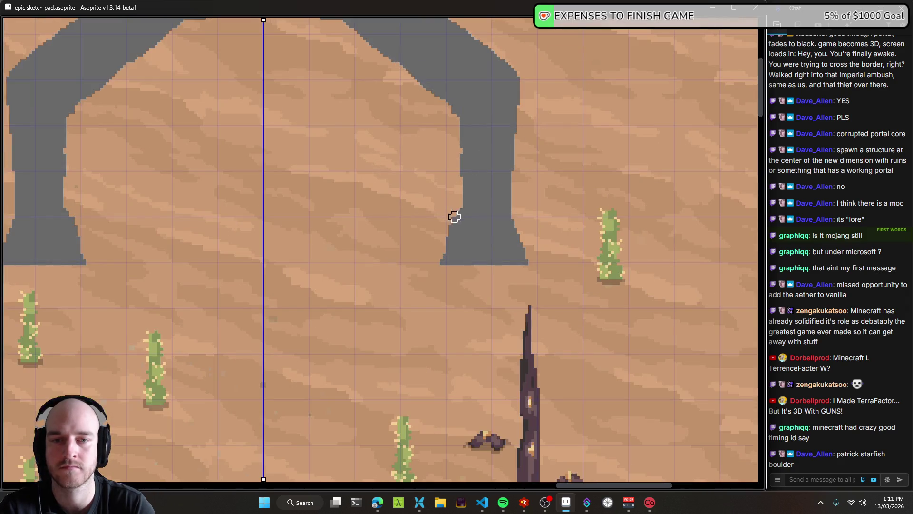
drag(454, 210, 437, 263)
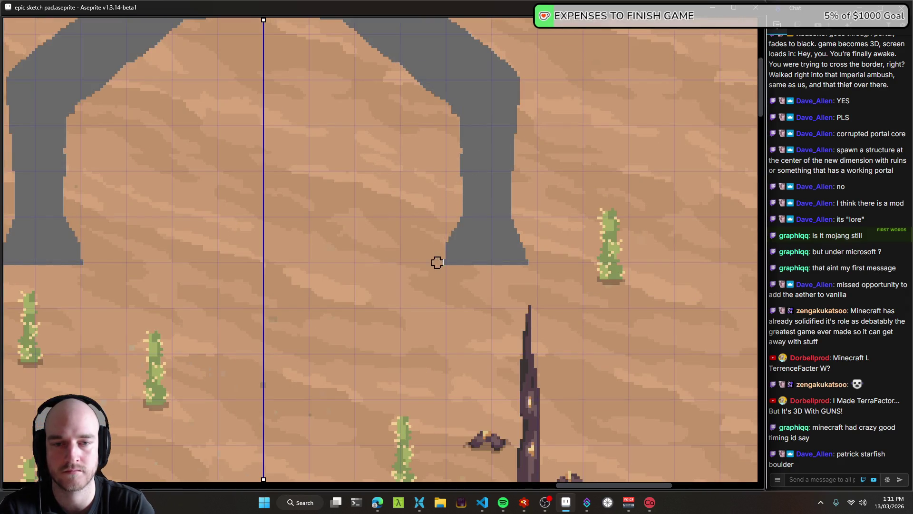
drag(451, 226, 434, 265)
scroll(457, 220, down, 1)
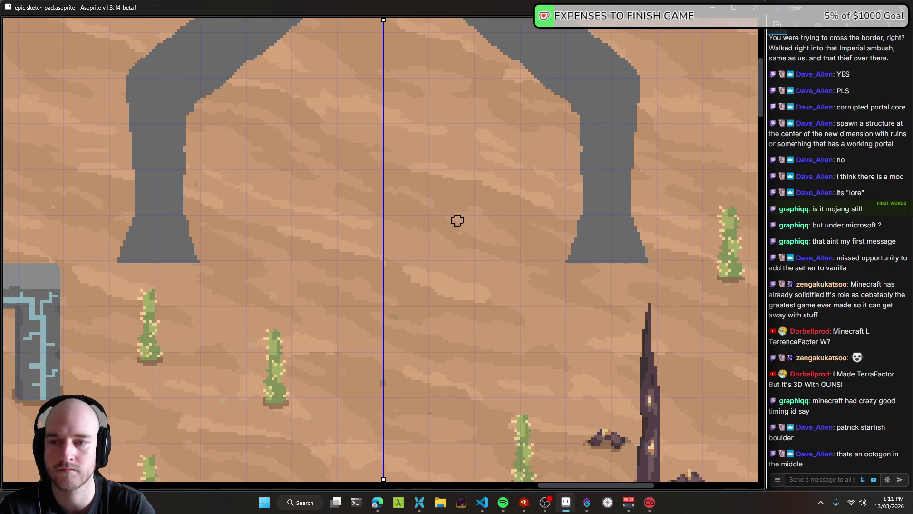
scroll(467, 264, down, 1)
scroll(463, 267, down, 2)
scroll(459, 267, up, 1)
drag(459, 267, 438, 255)
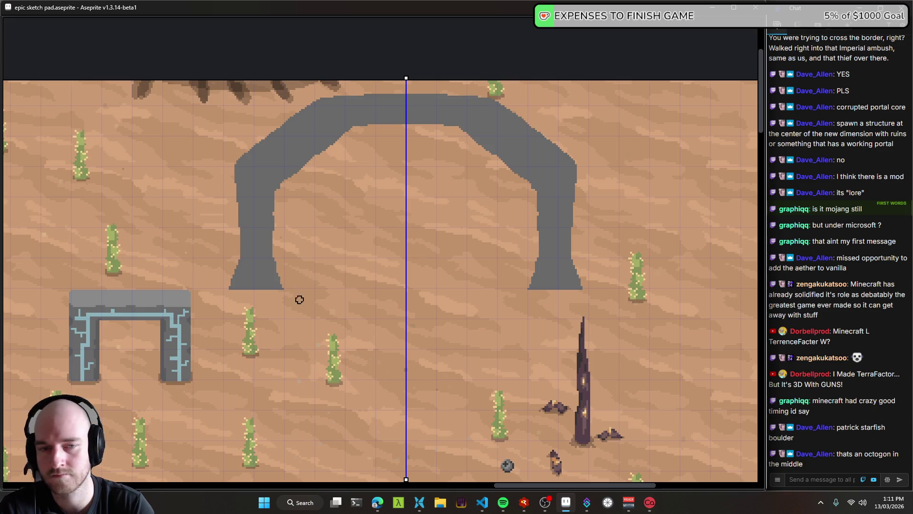
scroll(290, 288, up, 1)
mouse_move(276, 322)
mouse_down()
mouse_move(286, 304)
mouse_move(393, 287)
mouse_up()
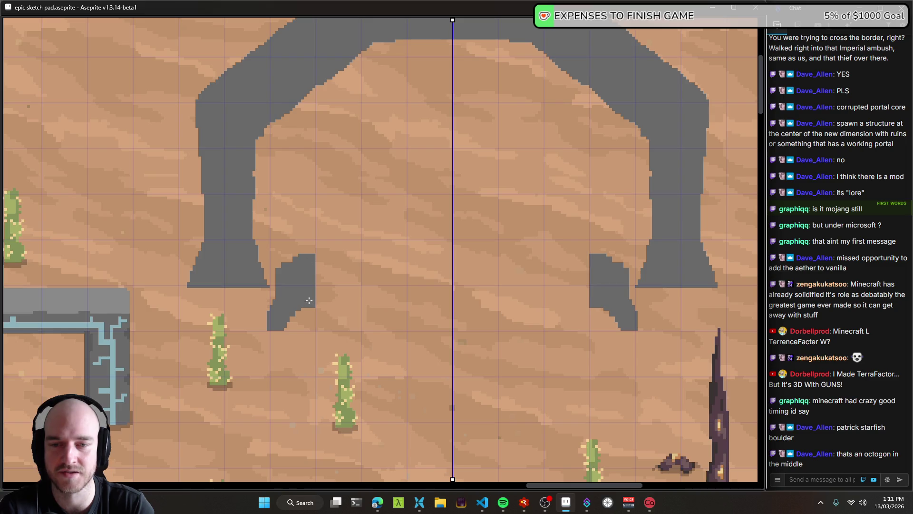
key(ctrl+z)
scroll(299, 280, up, 1)
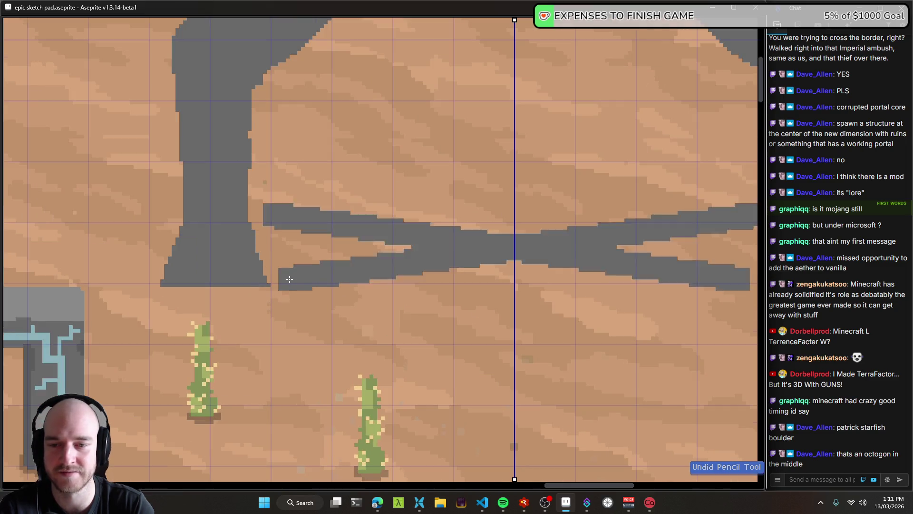
scroll(497, 273, down, 3)
scroll(395, 285, up, 1)
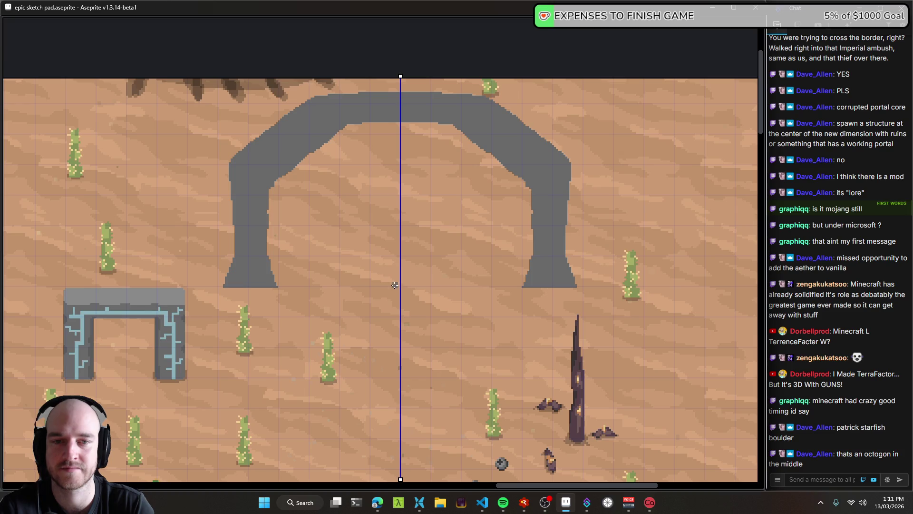
drag(449, 230, 391, 281)
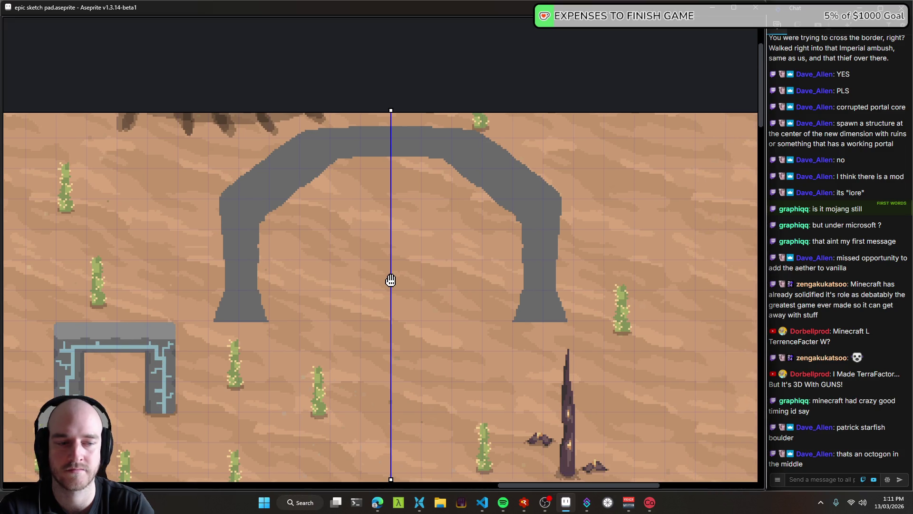
drag(391, 280, 394, 284)
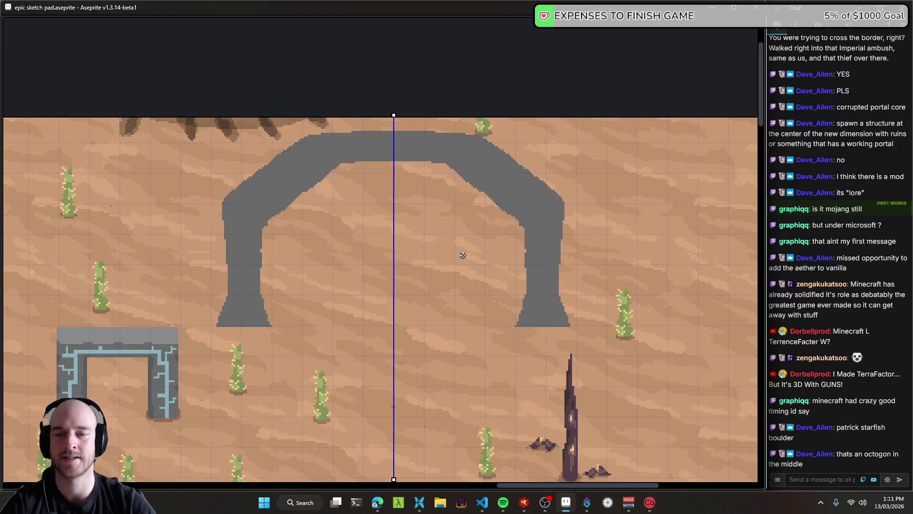
click(278, 224)
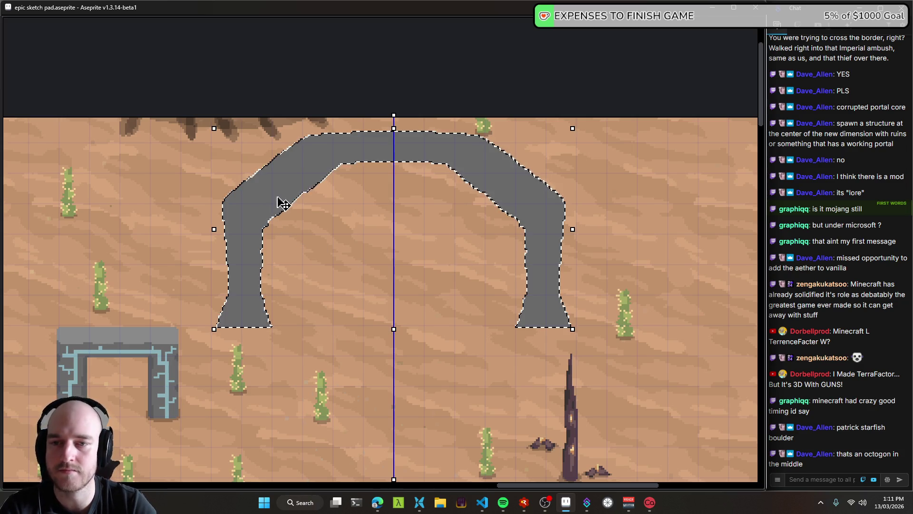
- Restore the editor panels and paint a lighter grey band along the arch's top edge
drag(341, 280, 371, 261)
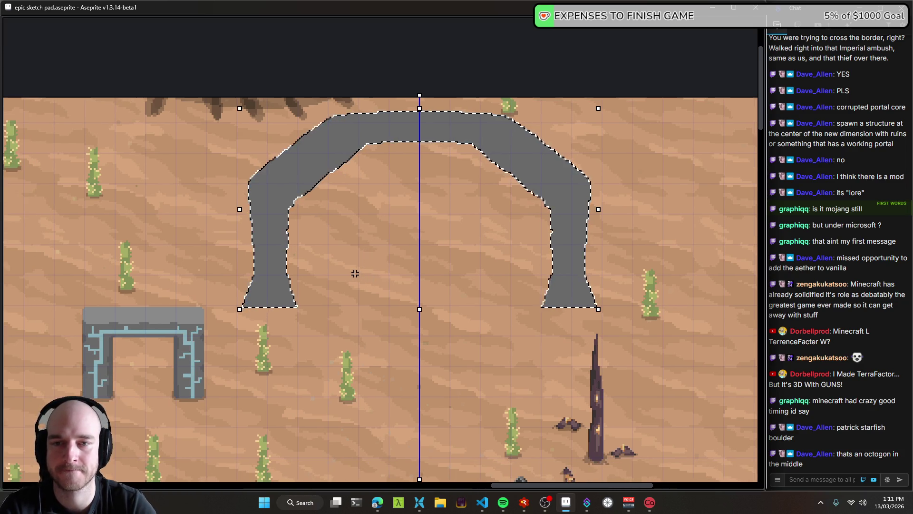
key(Tab)
scroll(333, 195, up, 4)
scroll(333, 195, right, 2)
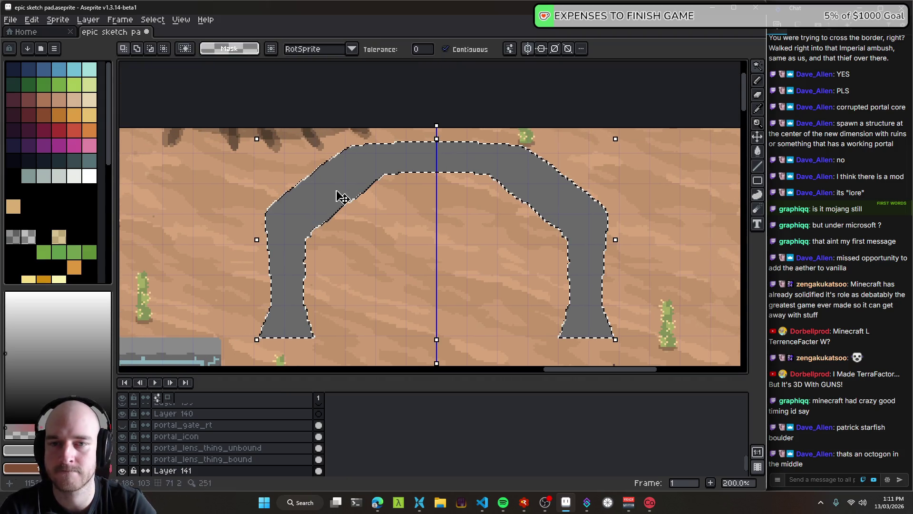
scroll(314, 171, right, 2)
drag(310, 165, 370, 172)
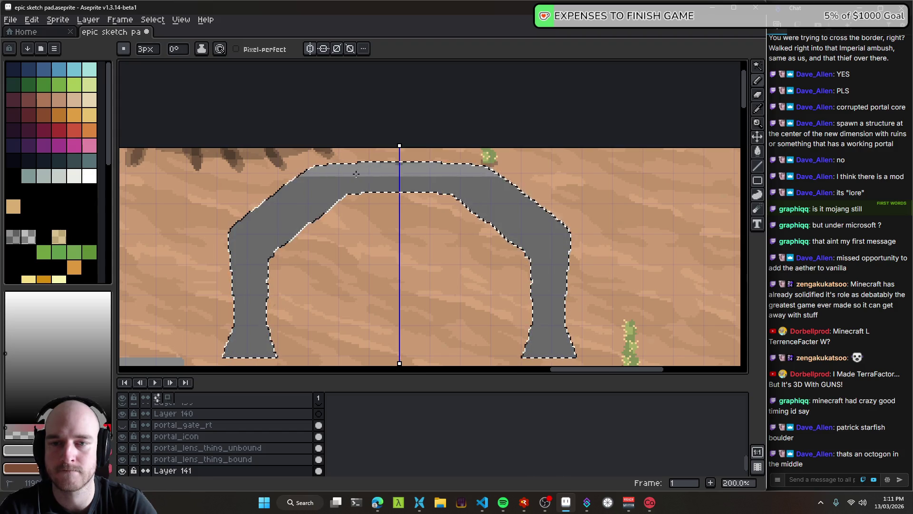
scroll(312, 202, up, 2)
scroll(304, 195, down, 2)
scroll(304, 195, left, 1)
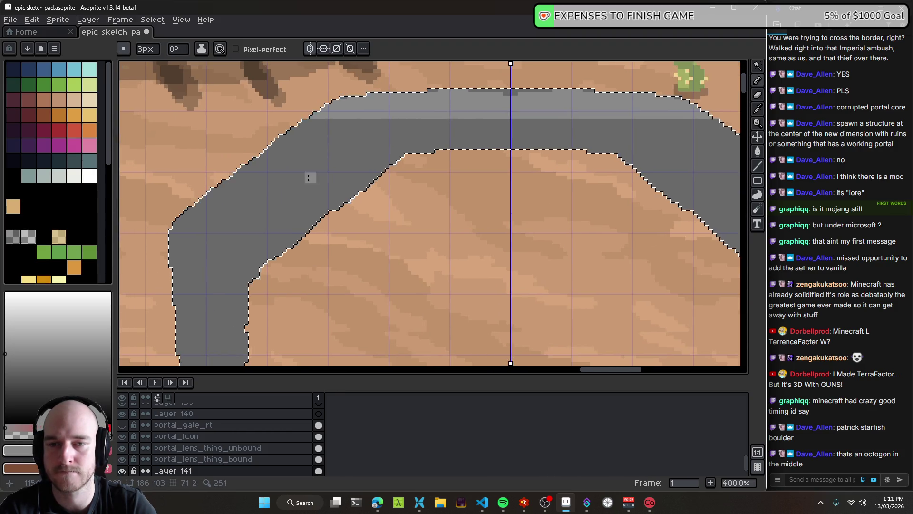
- Extend the lighter grey band down the upper-left diagonal and widen it at the left bend
mouse_move(373, 123)
mouse_down()
mouse_move(269, 182)
mouse_move(221, 258)
mouse_up()
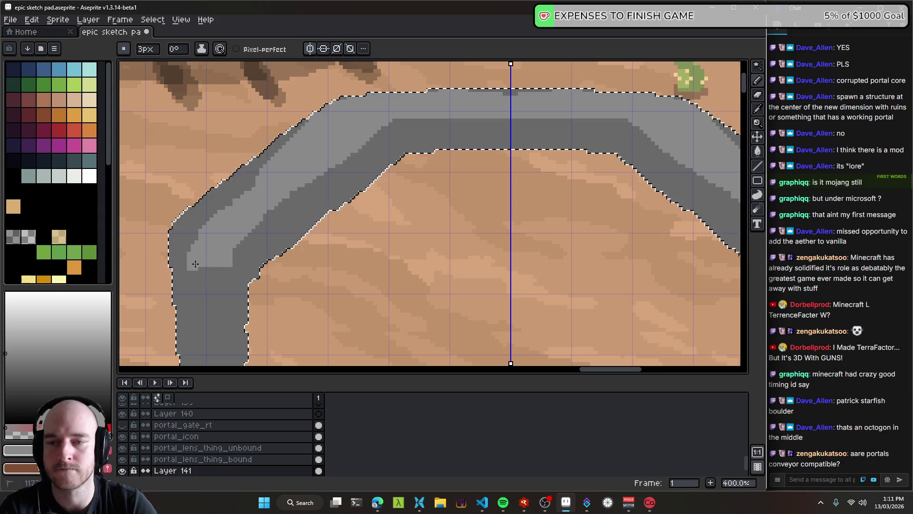
drag(221, 259, 200, 254)
scroll(300, 210, down, 3)
scroll(367, 218, up, 1)
scroll(278, 190, up, 1)
scroll(271, 169, up, 1)
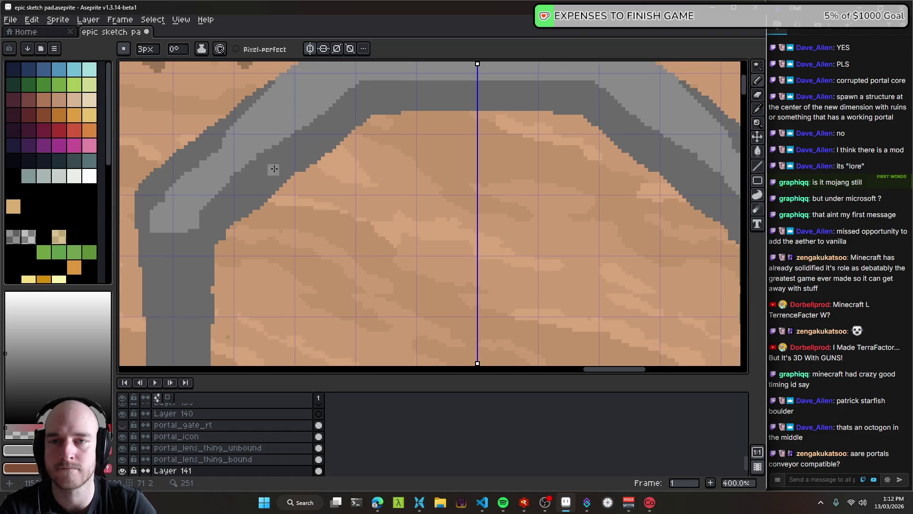
scroll(285, 181, down, 2)
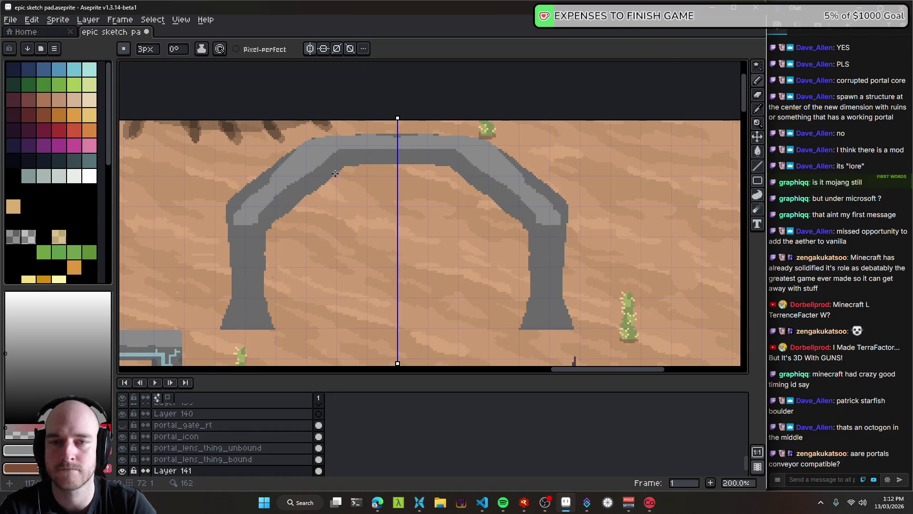
scroll(335, 173, up, 1)
- Magic Wand-select the grey arch region, then clear the selection
key(w)
key(b)
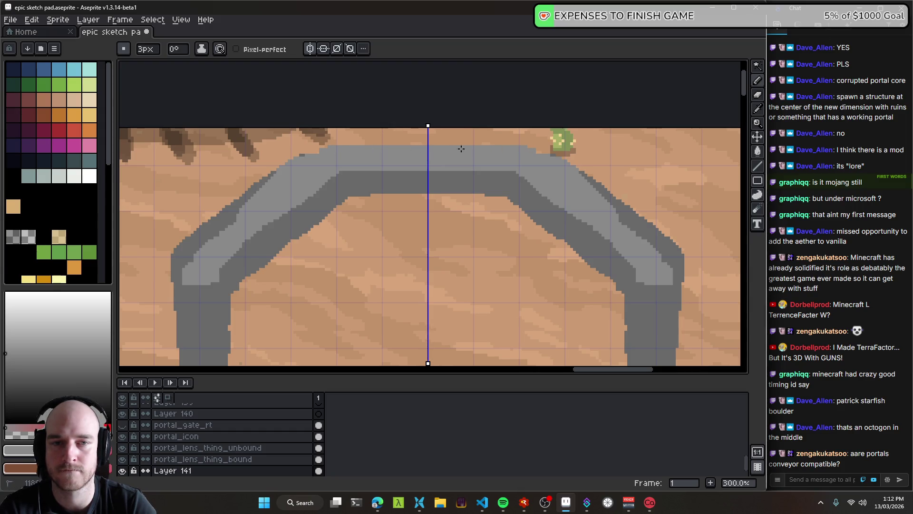
scroll(494, 157, up, 1)
scroll(423, 163, down, 1)
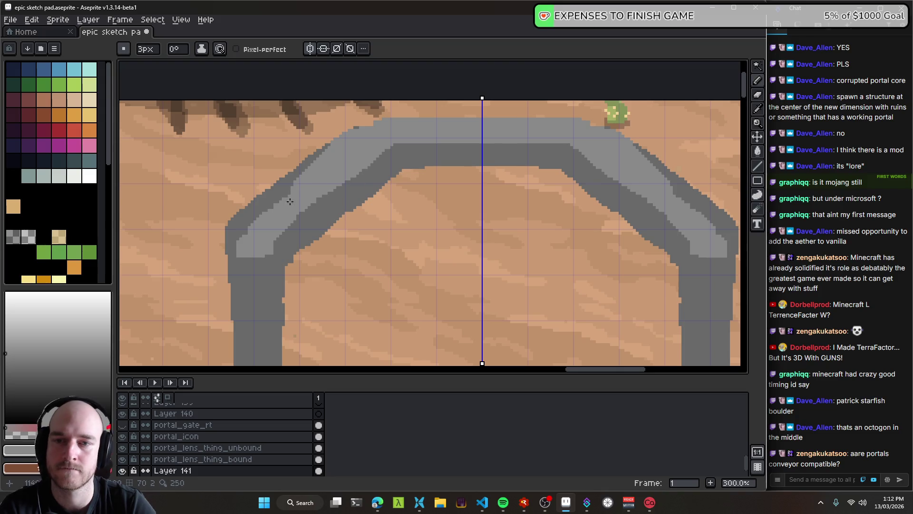
key(w)
click(269, 207)
key(b)
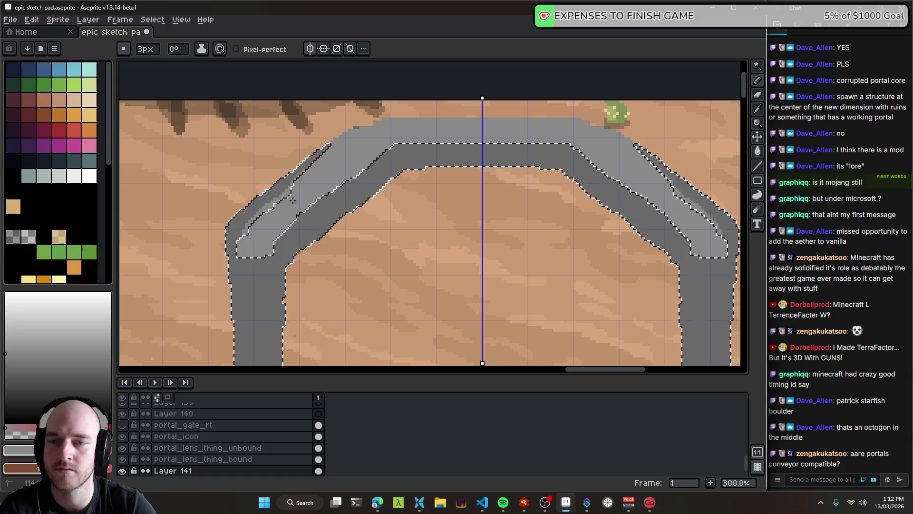
key(ctrl+d)
- Draw a dark grey outline along the arch's upper-left outer edge, mirrored on the right
drag(250, 231, 240, 163)
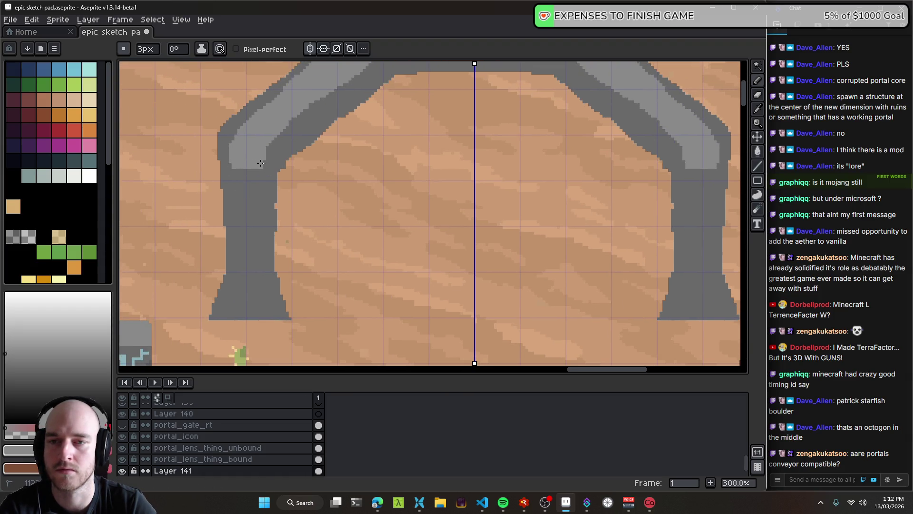
mouse_move(270, 140)
mouse_down()
mouse_move(257, 206)
mouse_move(285, 168)
mouse_up()
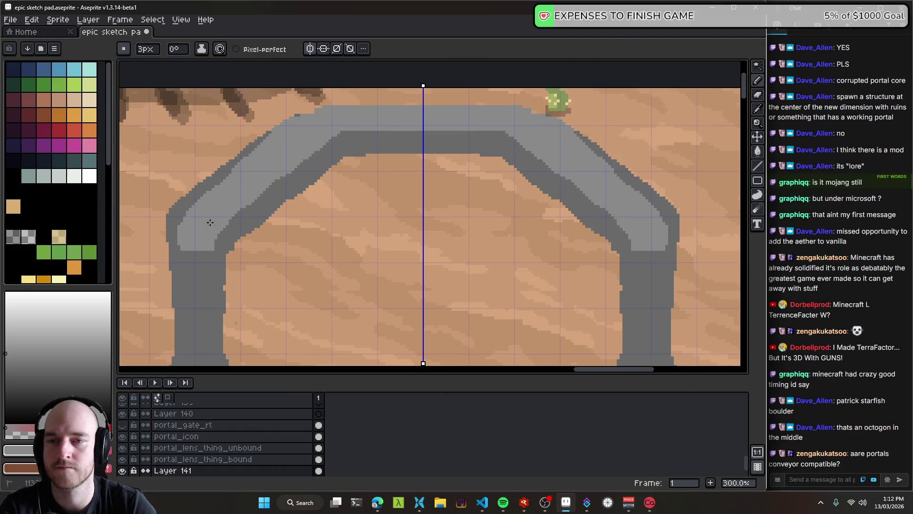
alt+click(216, 182)
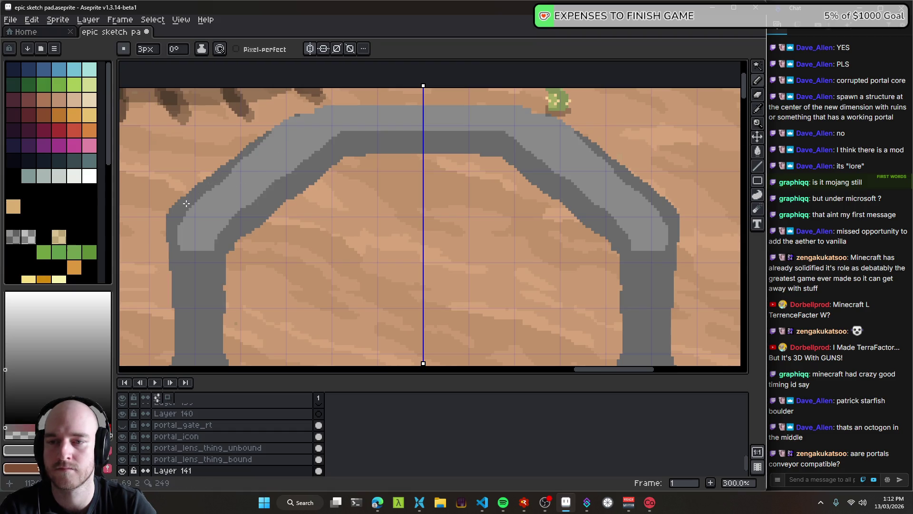
drag(218, 182, 289, 124)
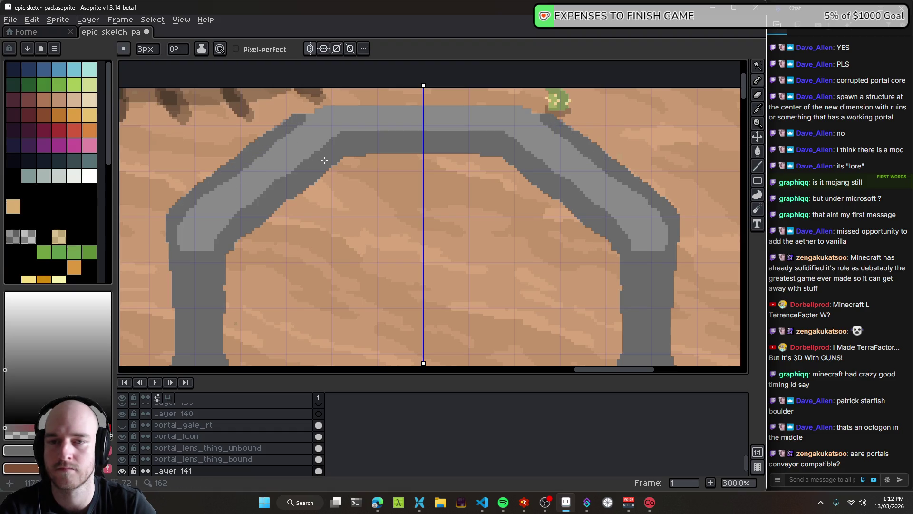
scroll(333, 197, down, 2)
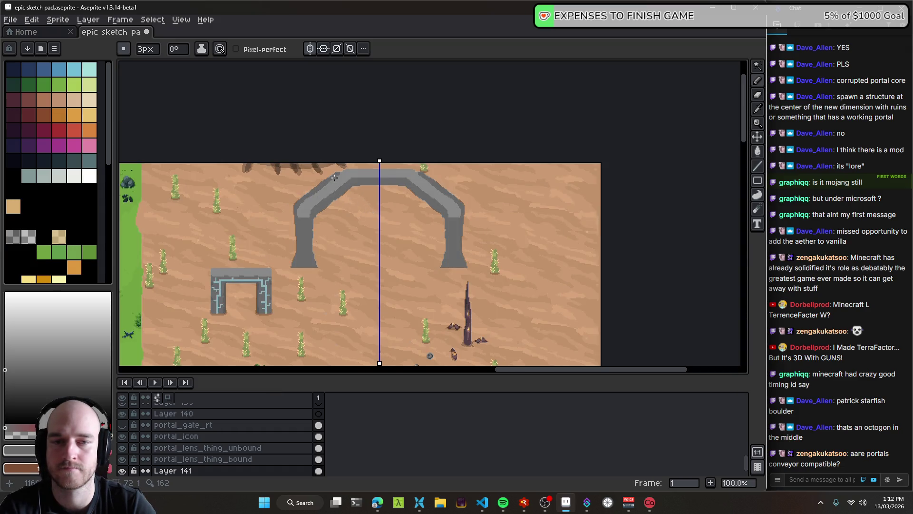
scroll(334, 177, up, 2)
scroll(351, 149, up, 2)
- Within a Magic Wand selection of the light grey band, lighten its left-edge run, then deselect
key(w)
click(336, 127)
key(b)
drag(219, 226, 152, 314)
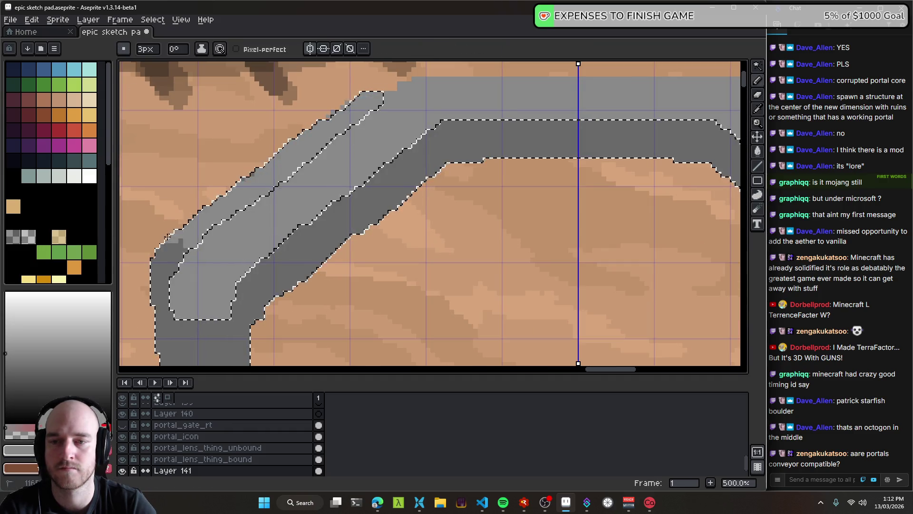
key(ctrl+d)
- Zoom in over the arch top and Magic Wand-select the dark grey inner band
scroll(349, 264, down, 4)
drag(349, 264, 357, 229)
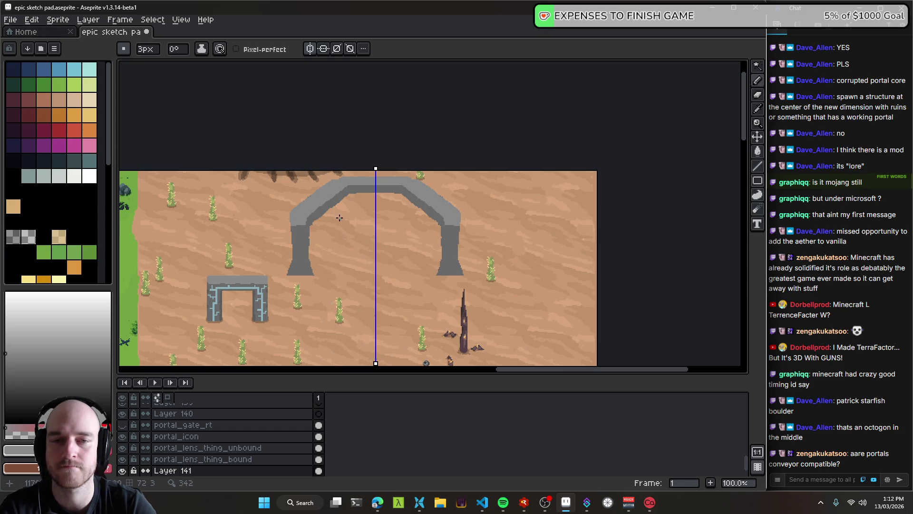
scroll(339, 217, up, 2)
scroll(355, 249, down, 3)
scroll(360, 246, up, 2)
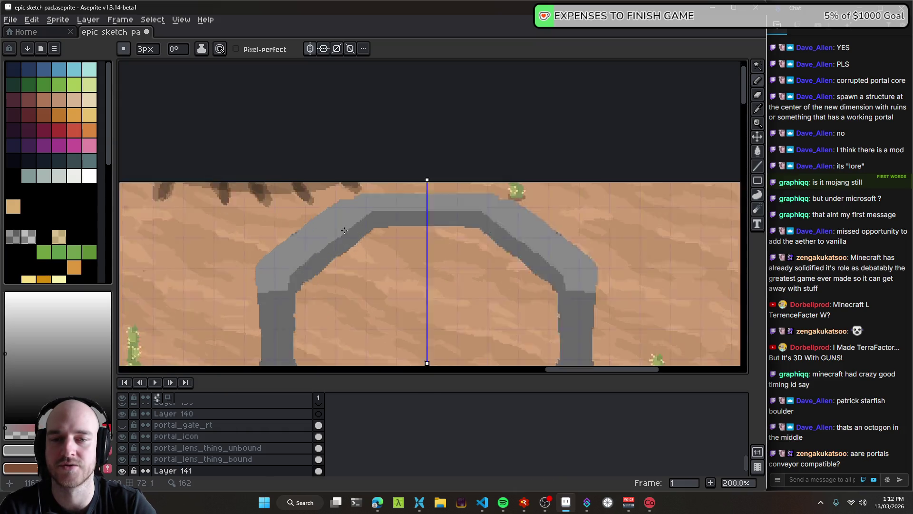
scroll(347, 200, up, 2)
drag(340, 169, 337, 154)
scroll(337, 154, down, 3)
scroll(237, 144, up, 4)
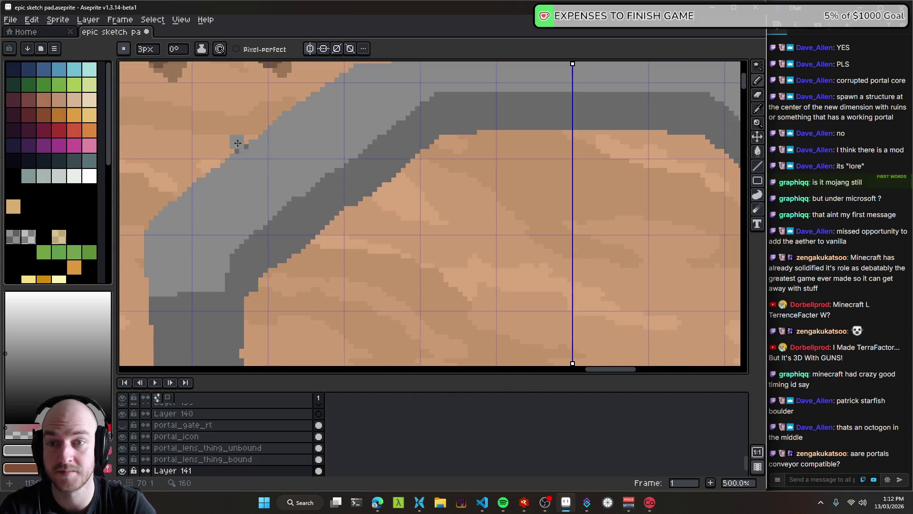
scroll(297, 170, down, 4)
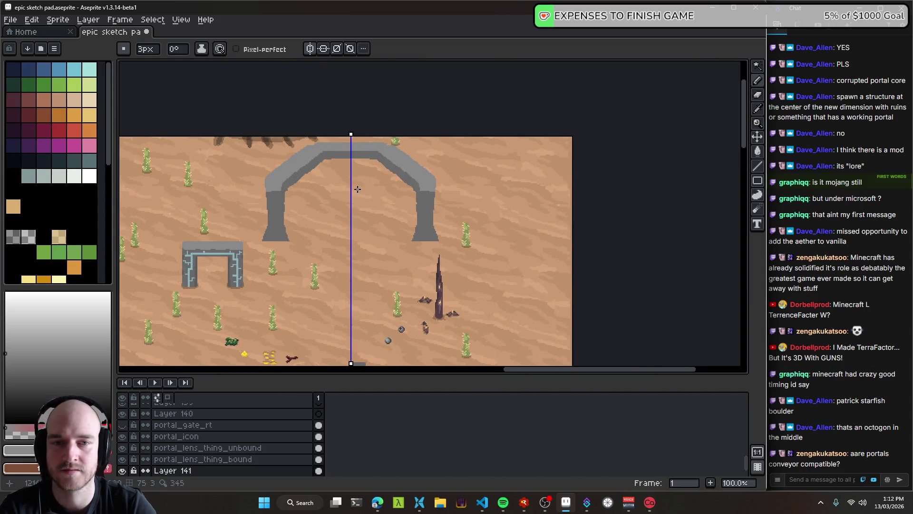
scroll(333, 173, up, 3)
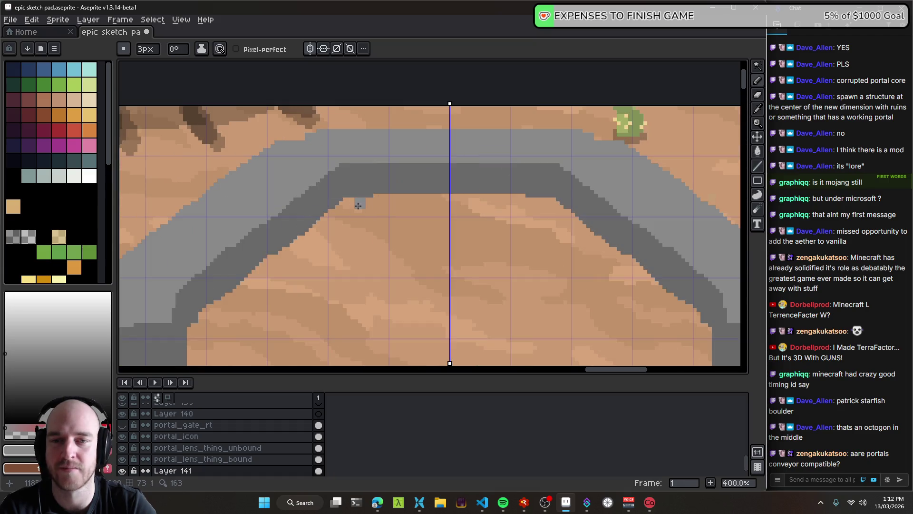
scroll(352, 190, down, 1)
scroll(377, 172, up, 1)
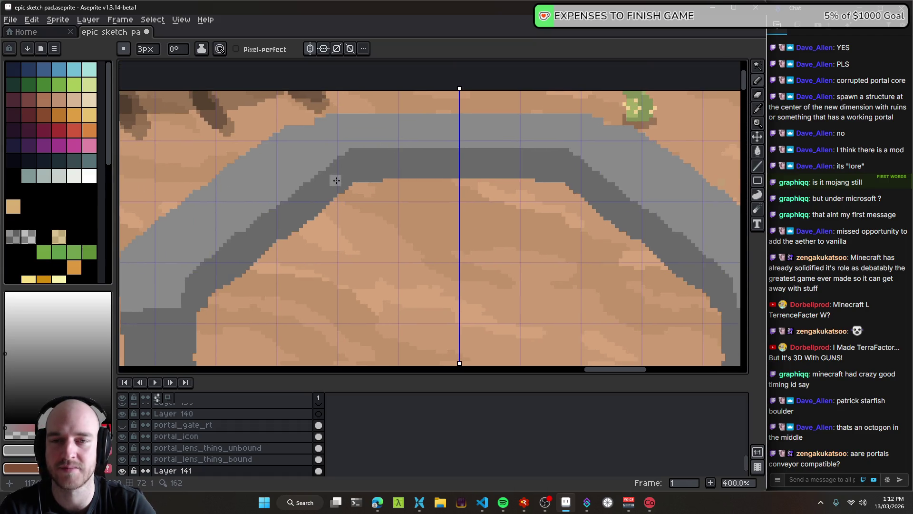
key(w)
click(350, 164)
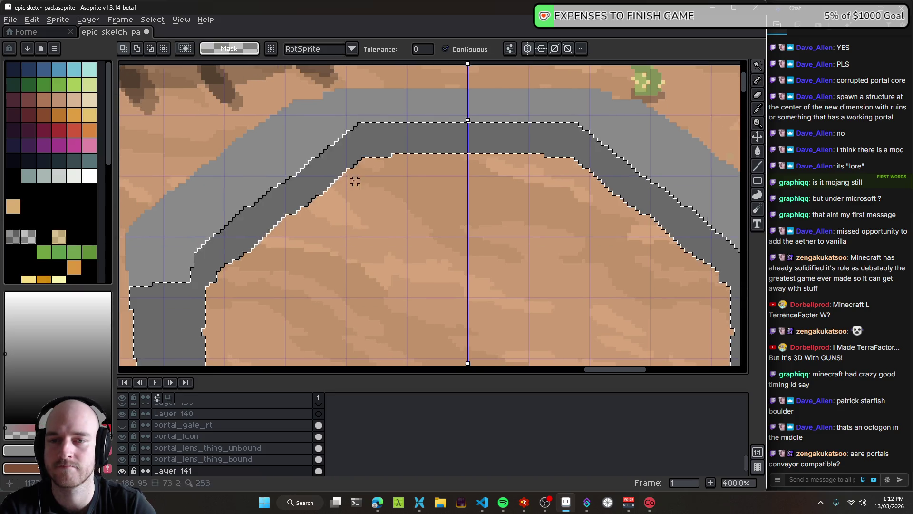
- Pick the arch grey and repaint the selected band's diagonal corners lighter, then deselect
key(alt)
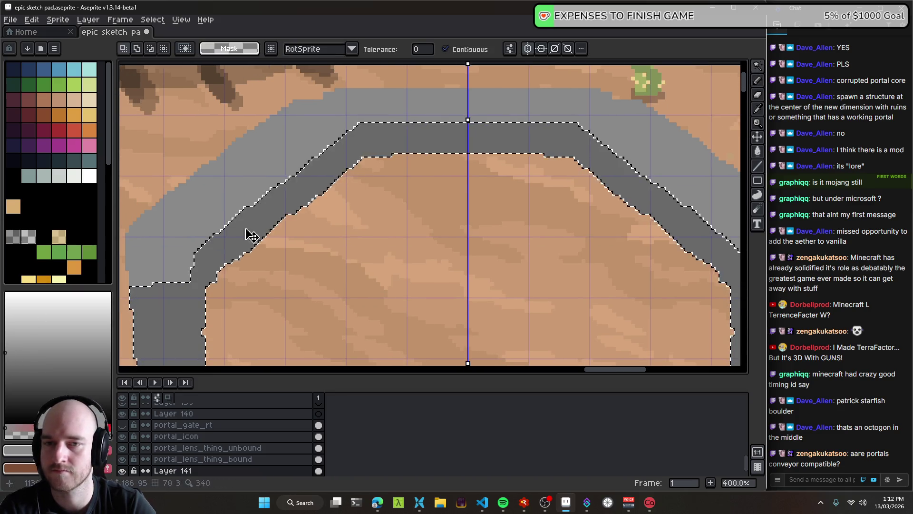
key(b)
alt+click(353, 141)
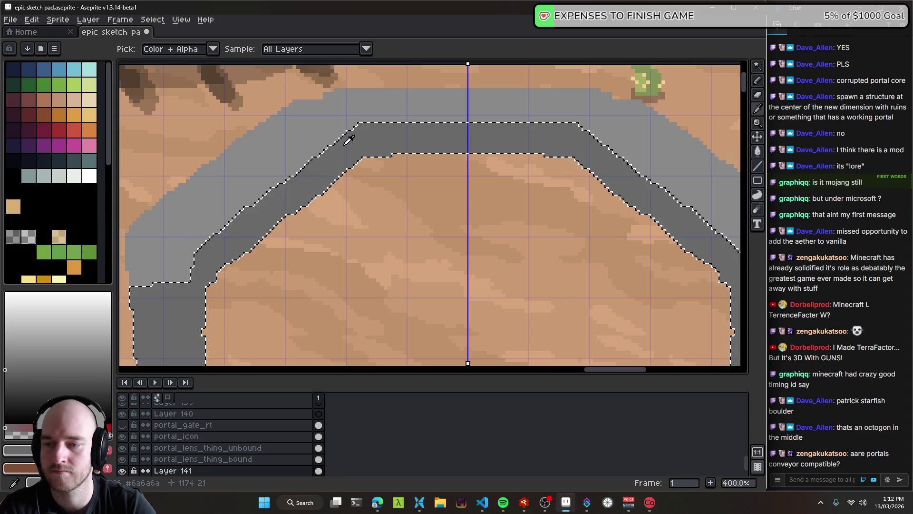
mouse_move(590, 138)
mouse_down()
mouse_move(346, 151)
mouse_move(190, 268)
mouse_up()
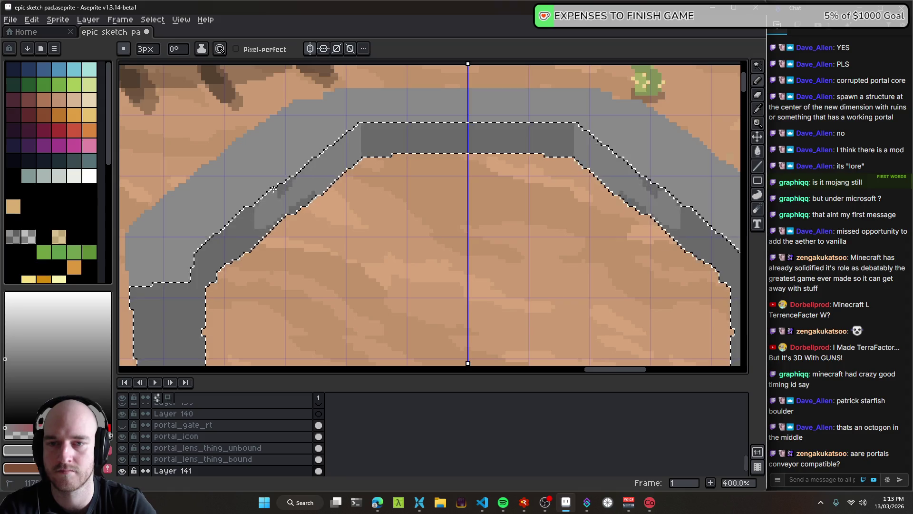
key(ctrl+d)
- Zoom out to review the whole map, then pan back onto the arch
scroll(409, 221, down, 3)
scroll(463, 257, down, 1)
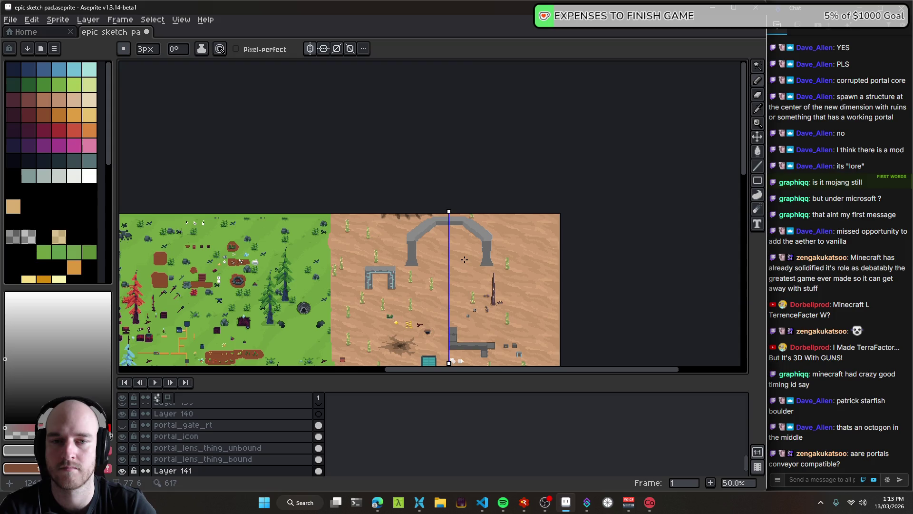
drag(468, 259, 400, 251)
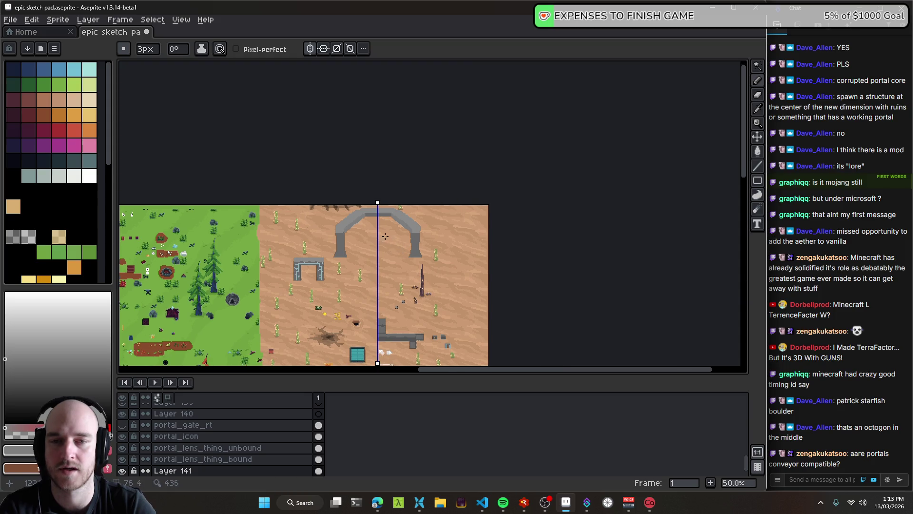
scroll(385, 236, up, 2)
scroll(376, 229, up, 1)
scroll(350, 218, down, 1)
scroll(356, 250, down, 1)
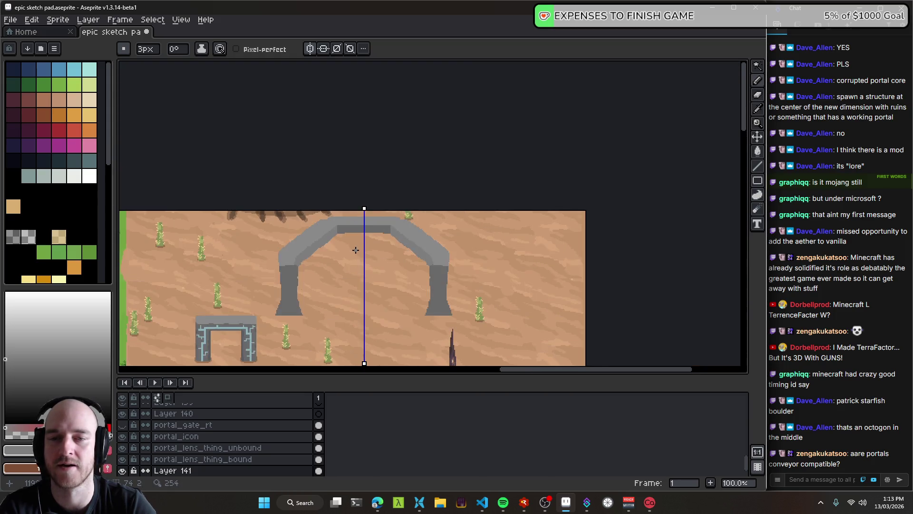
scroll(356, 250, down, 1)
scroll(343, 249, up, 1)
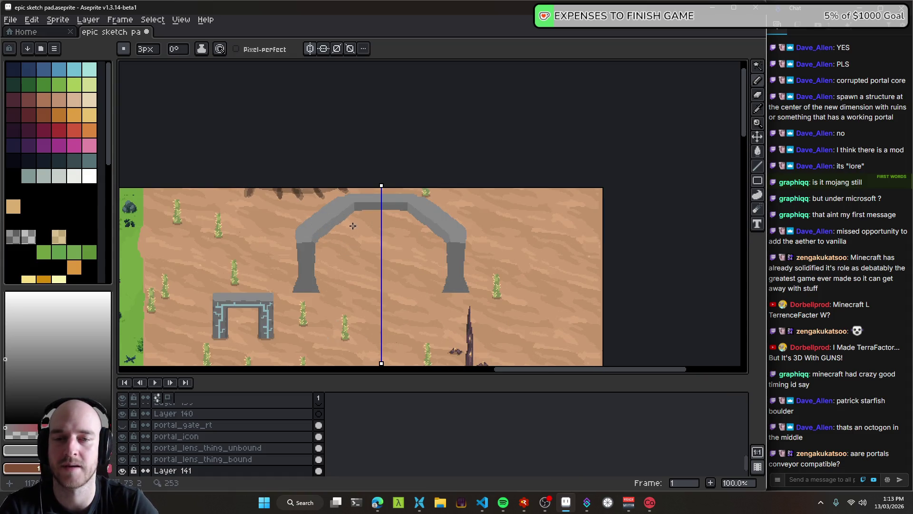
scroll(353, 225, up, 1)
scroll(348, 216, up, 1)
drag(347, 215, 325, 189)
- Bucket-fill the dark inner bands and the top dark band light grey
key(g)
click(319, 186)
click(378, 157)
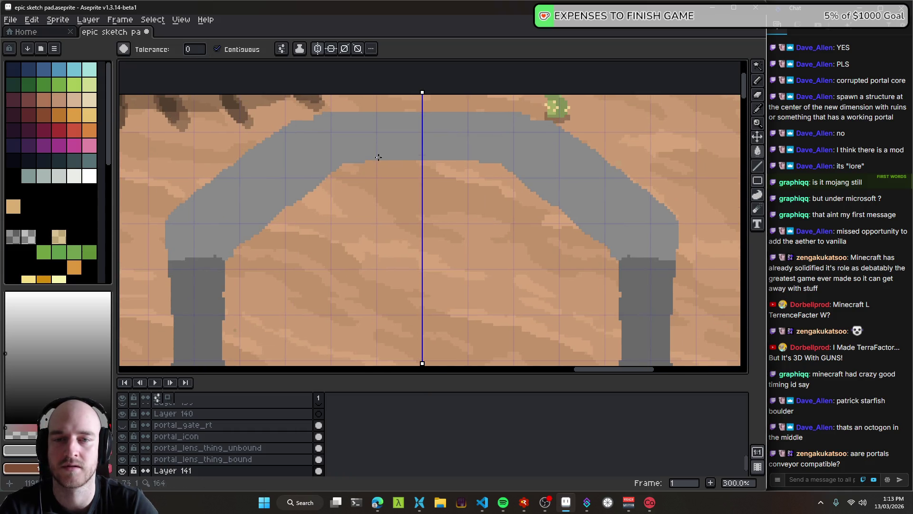
scroll(390, 221, down, 3)
scroll(376, 212, up, 3)
scroll(298, 284, down, 1)
- Select the arch top, paint a darker stripe along it, and undo the leg stroke
key(w)
click(299, 205)
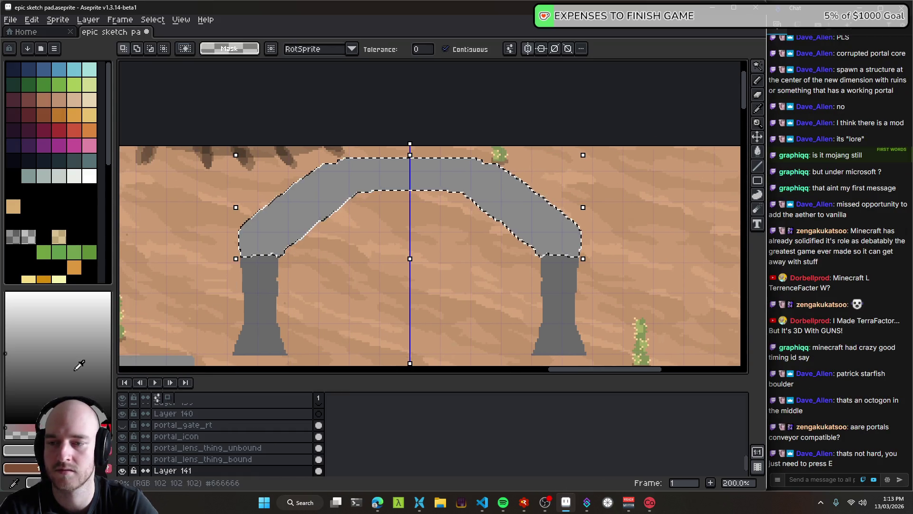
key(b)
scroll(293, 160, up, 1)
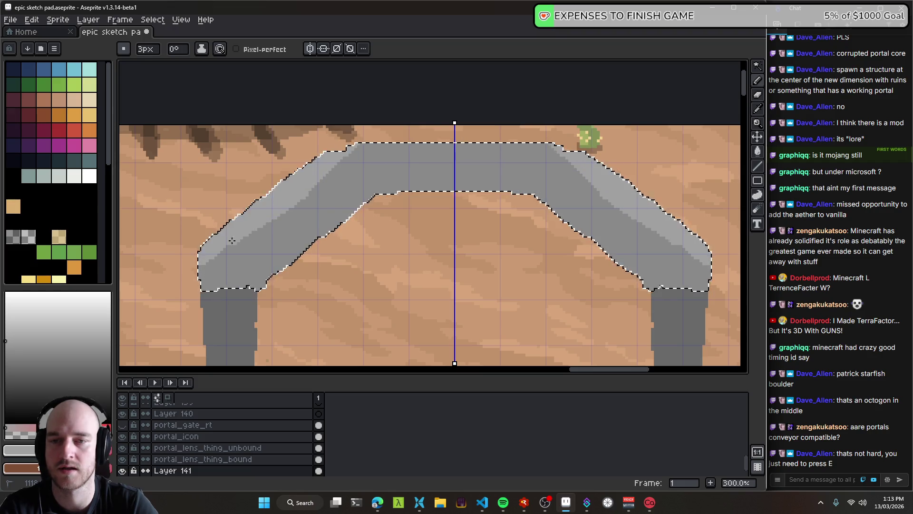
mouse_move(362, 149)
mouse_down()
mouse_move(443, 149)
mouse_move(298, 200)
mouse_up()
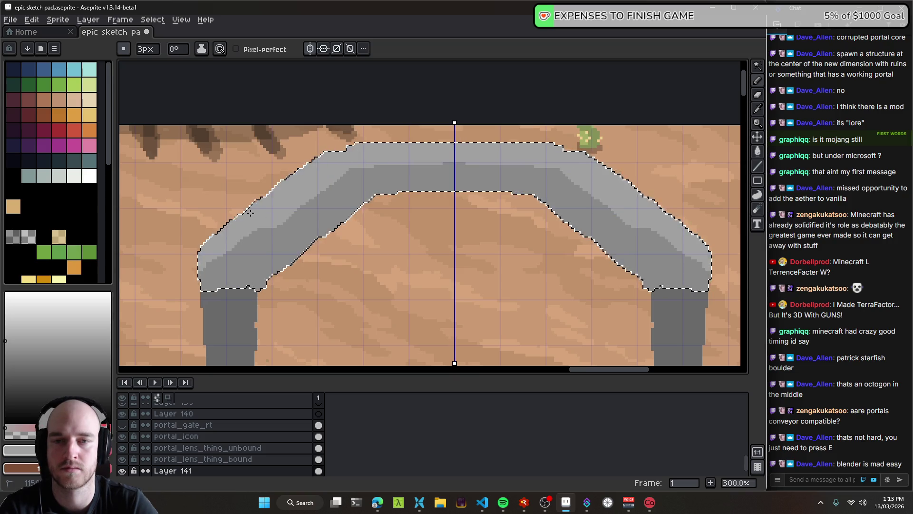
drag(298, 200, 301, 225)
scroll(301, 224, down, 3)
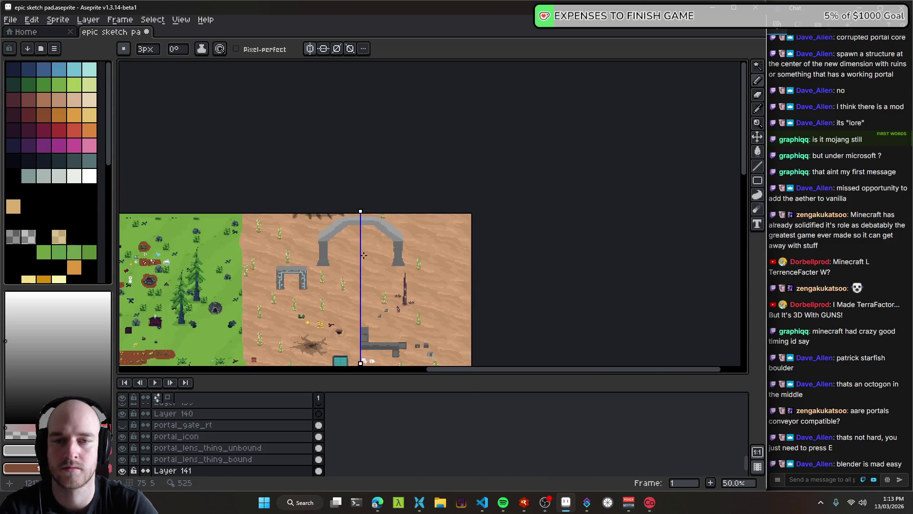
scroll(355, 223, up, 1)
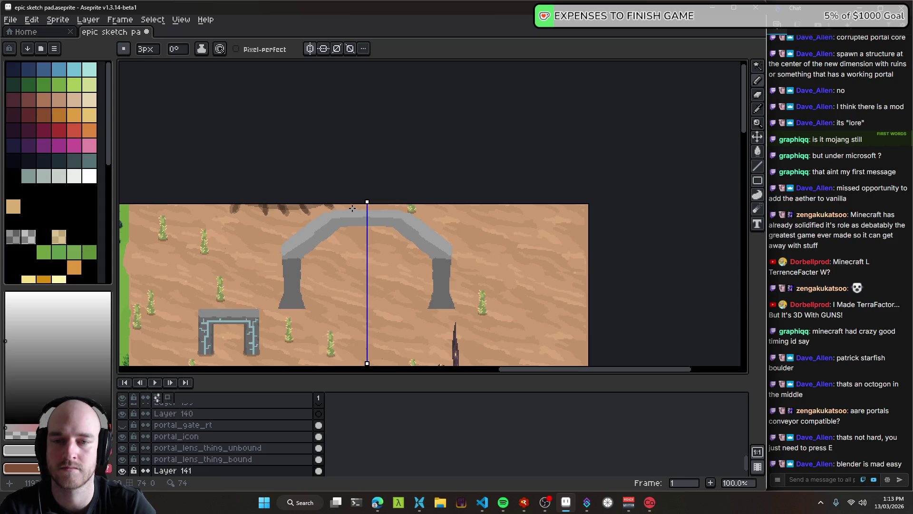
key(ctrl+z)
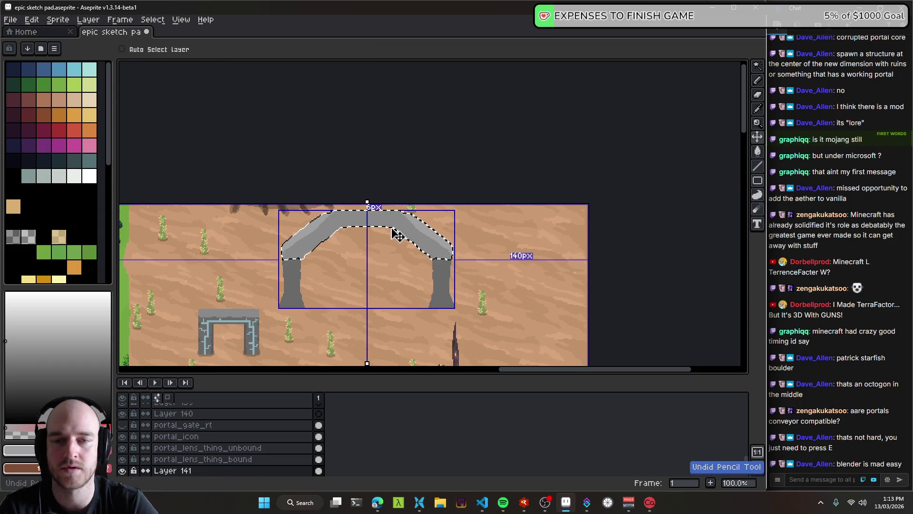
key(b)
scroll(355, 240, up, 2)
scroll(333, 200, up, 1)
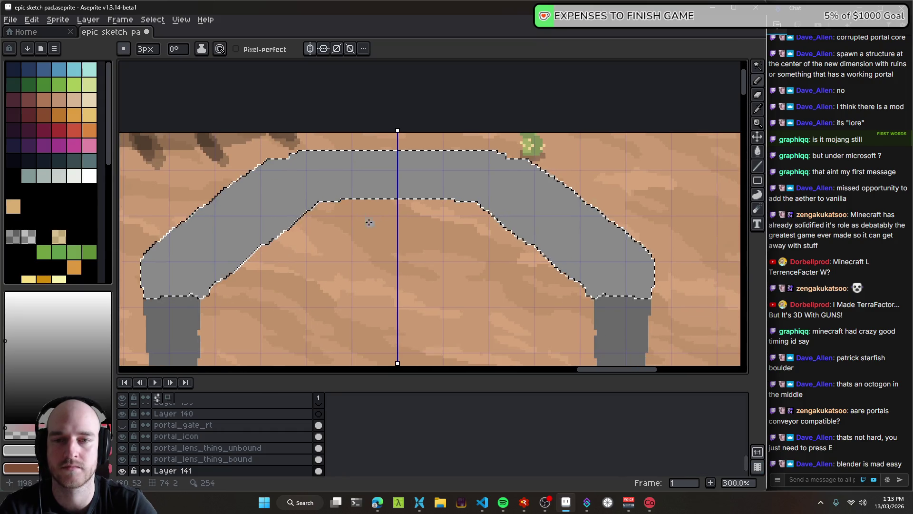
- With an 8px pencil, dab lighter grey stone blocks along the arch top, sides and legs
key(plus)
mouse_move(321, 165)
mouse_down()
mouse_move(352, 190)
mouse_move(389, 178)
mouse_up()
mouse_move(228, 252)
mouse_down()
mouse_move(267, 200)
mouse_move(286, 191)
mouse_up()
mouse_move(172, 261)
mouse_down()
mouse_move(161, 257)
mouse_move(181, 280)
mouse_up()
scroll(286, 238, down, 2)
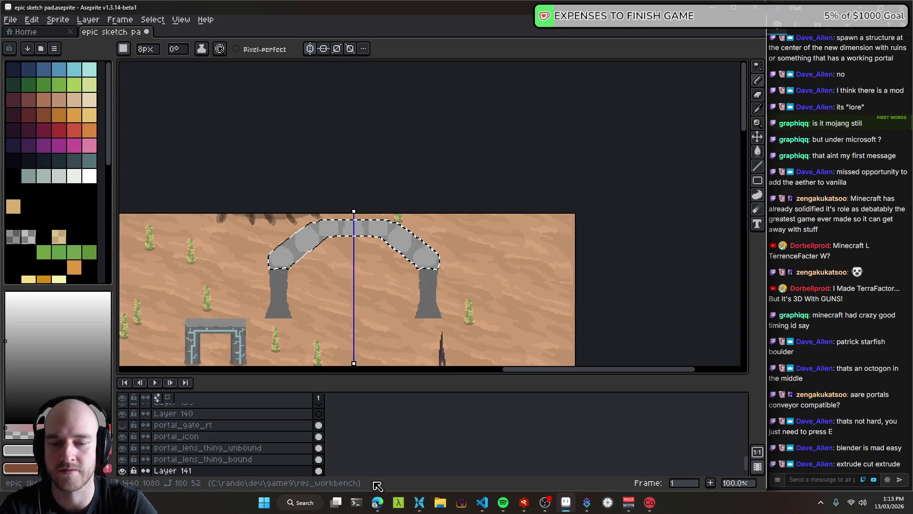
click(377, 502)
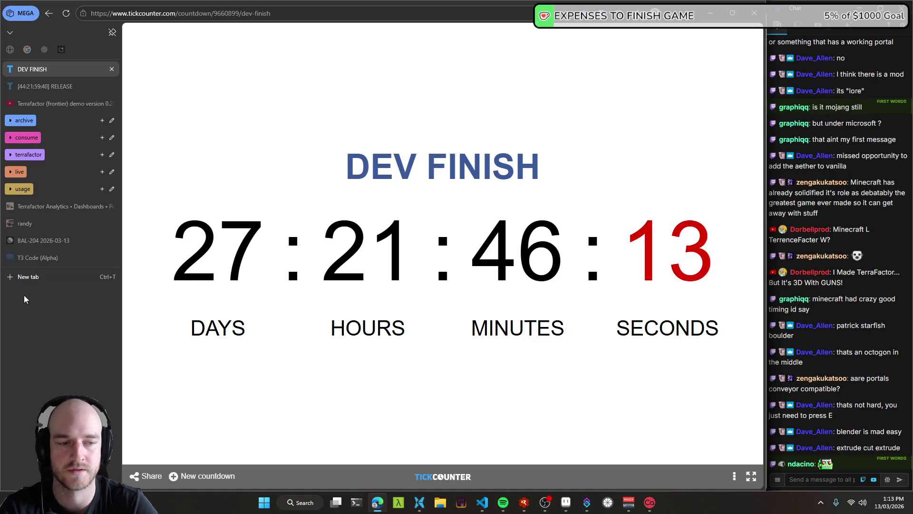
- Open a new Edge tab and navigate to 'pinterest'
click(28, 277)
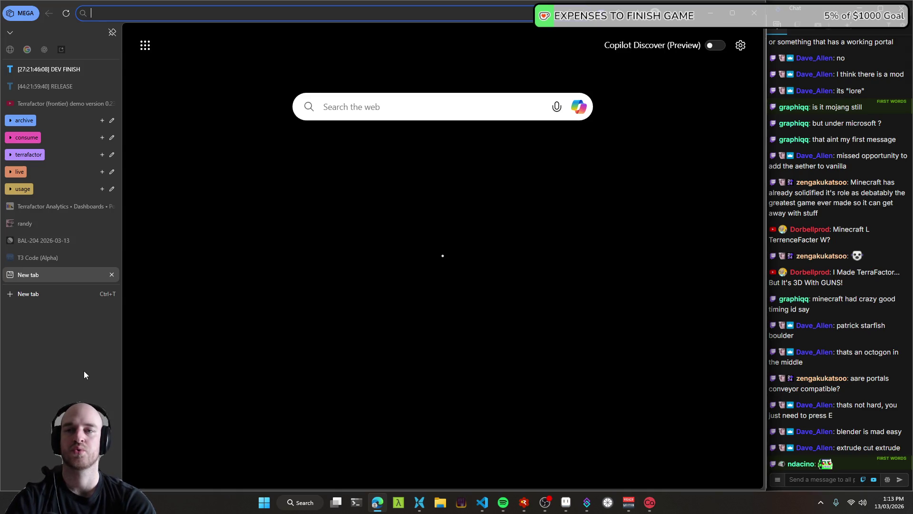
text(pinterest)
key(Return)
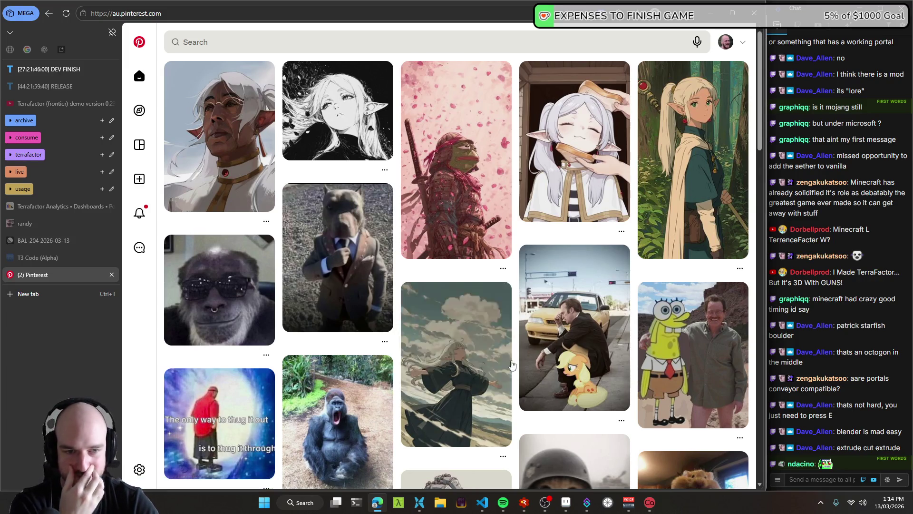
scroll(415, 291, down, 1)
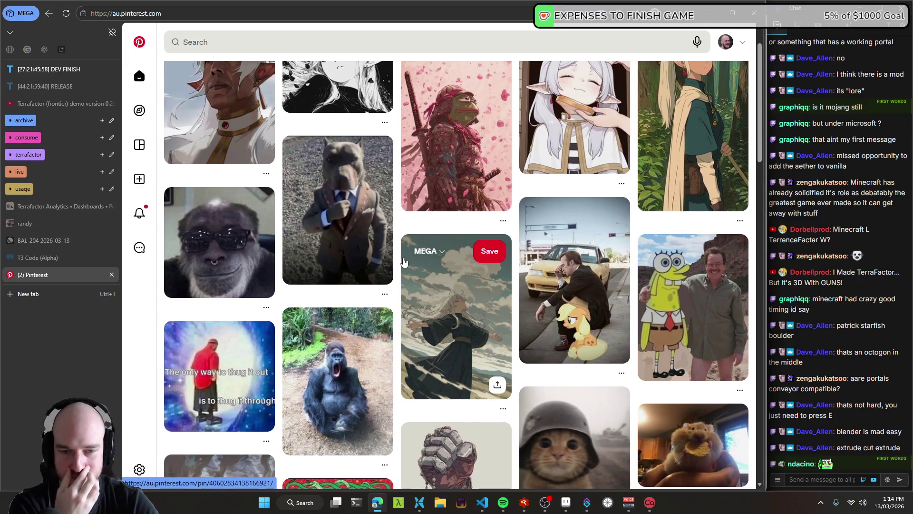
scroll(409, 280, down, 1)
scroll(402, 269, down, 2)
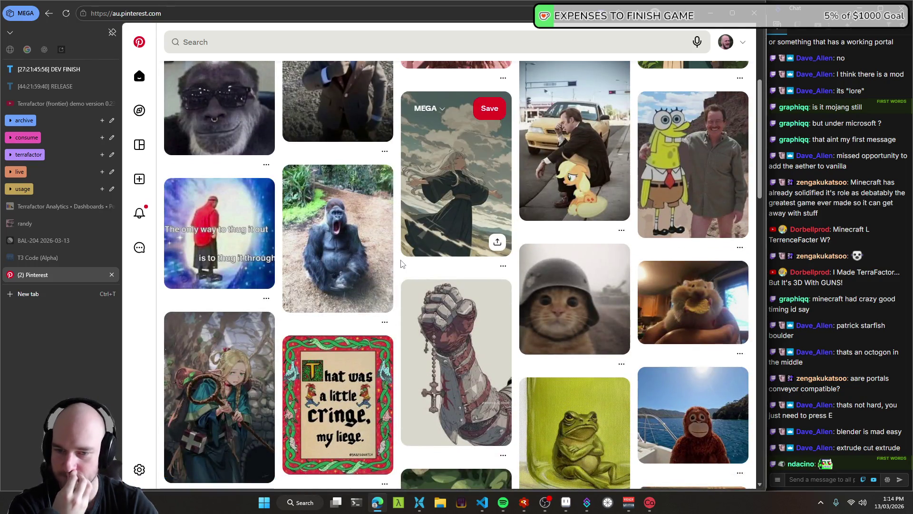
scroll(395, 286, down, 2)
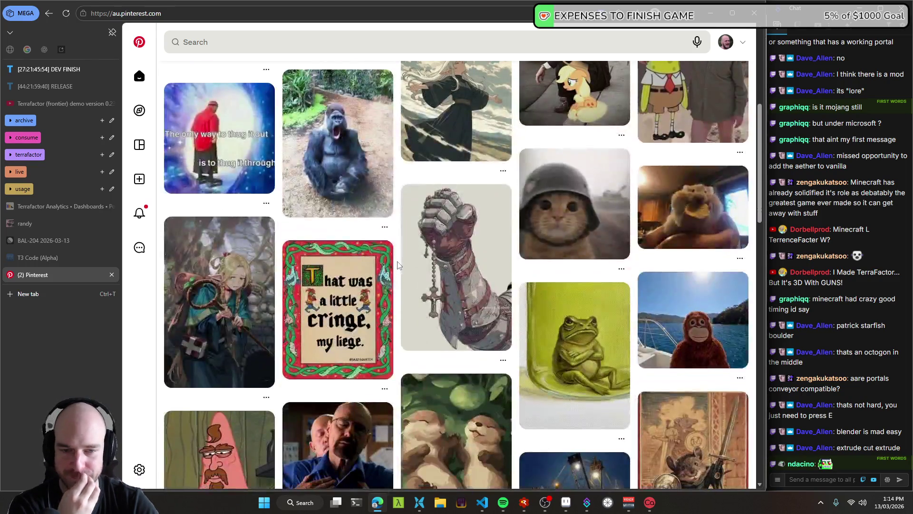
scroll(381, 343, down, 1)
scroll(361, 411, down, 1)
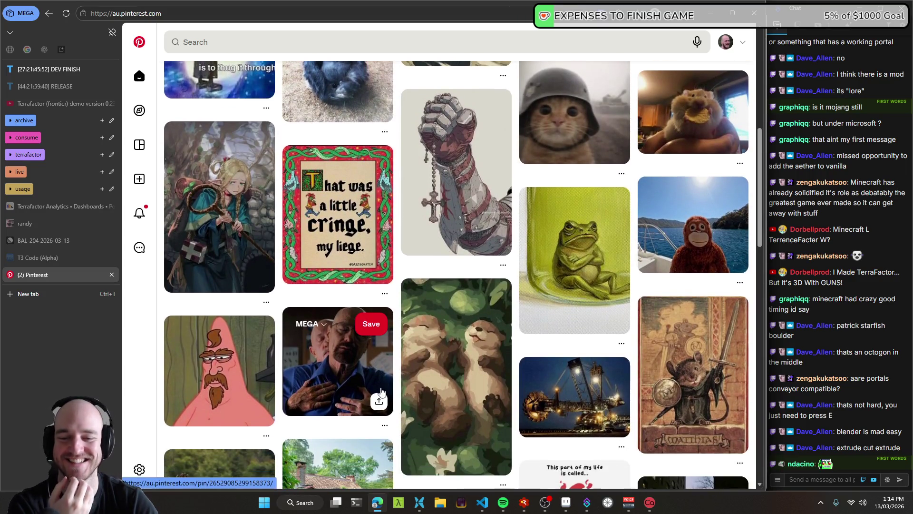
scroll(400, 384, down, 1)
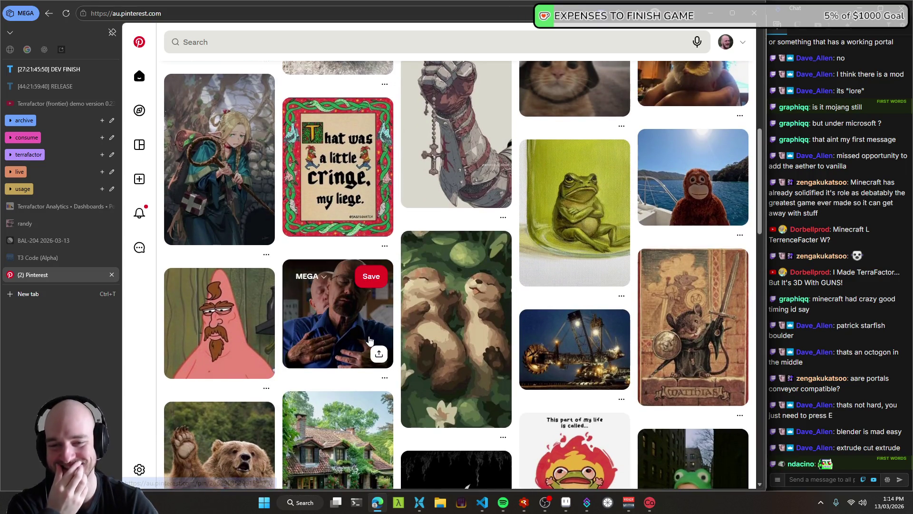
scroll(395, 332, down, 2)
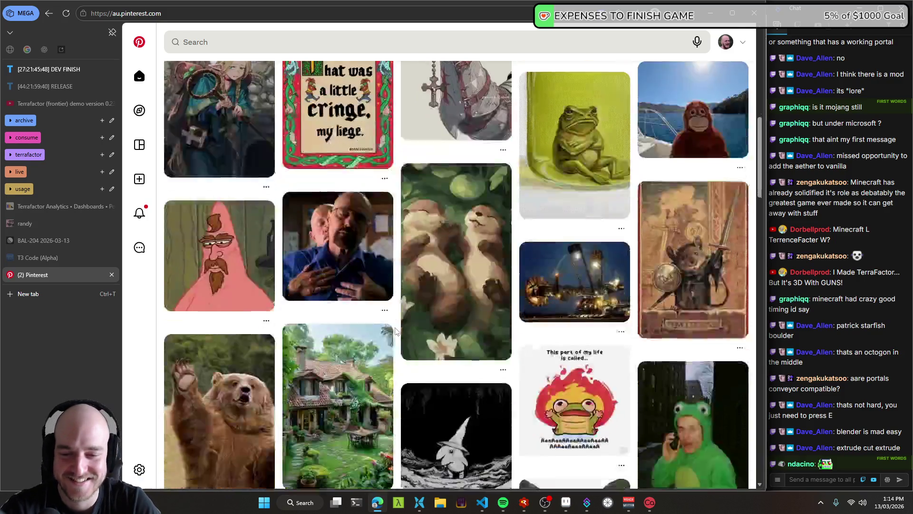
scroll(395, 331, down, 1)
scroll(395, 332, down, 1)
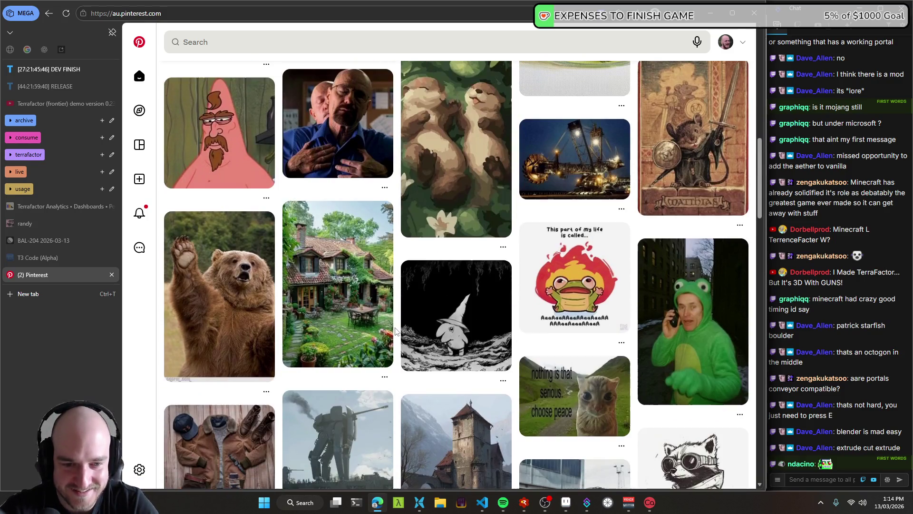
scroll(395, 332, down, 1)
scroll(396, 331, down, 1)
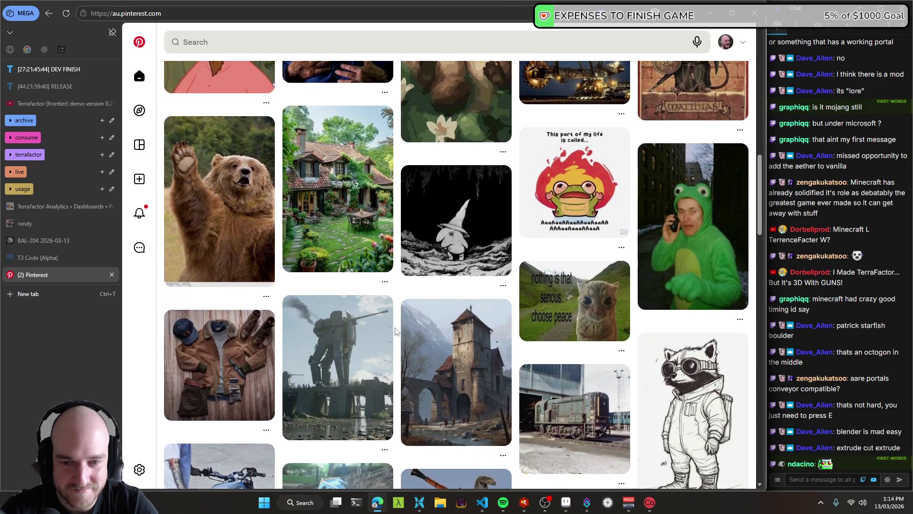
scroll(395, 331, down, 2)
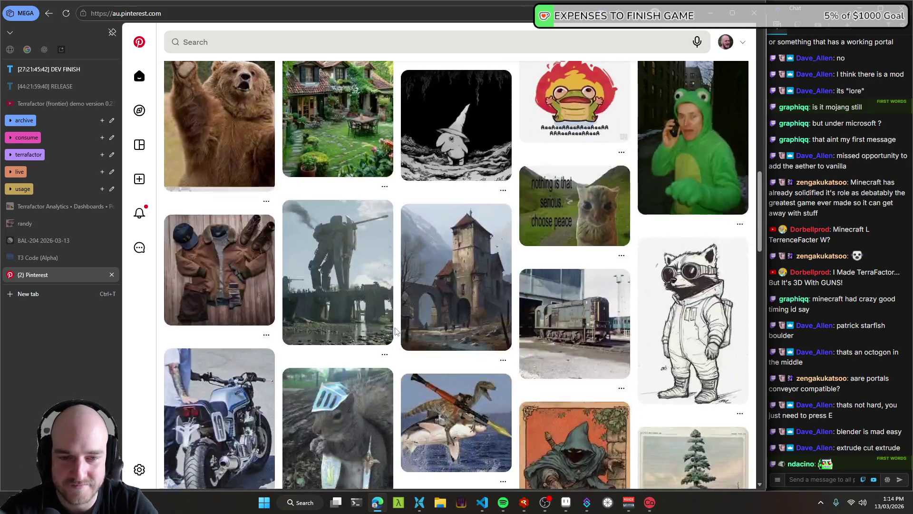
scroll(394, 332, down, 1)
scroll(395, 331, down, 1)
scroll(395, 331, down, 1)
scroll(394, 332, down, 2)
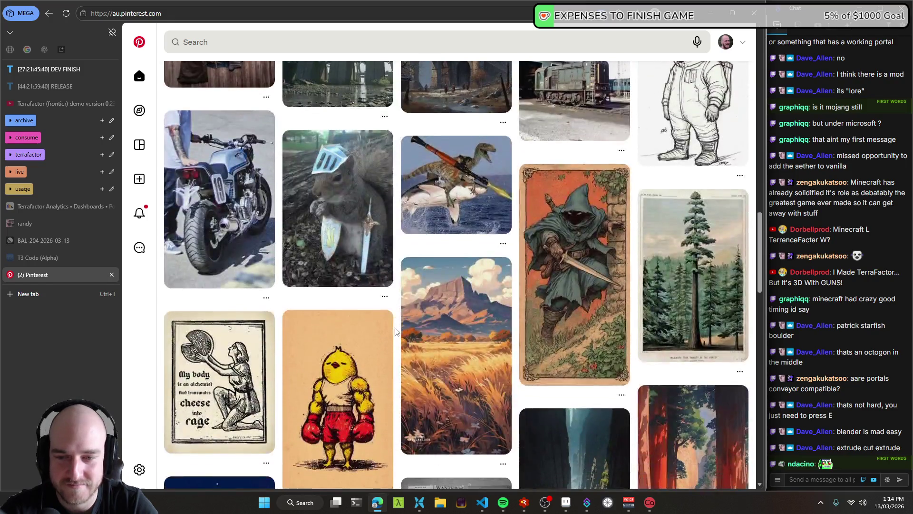
scroll(395, 332, down, 2)
scroll(395, 331, down, 2)
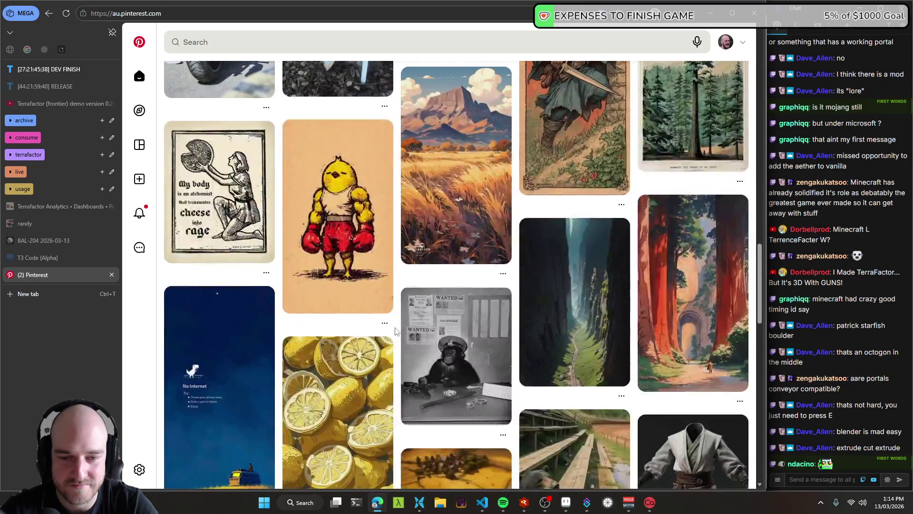
scroll(395, 332, up, 5)
scroll(395, 332, up, 3)
scroll(395, 332, up, 3)
scroll(395, 331, up, 3)
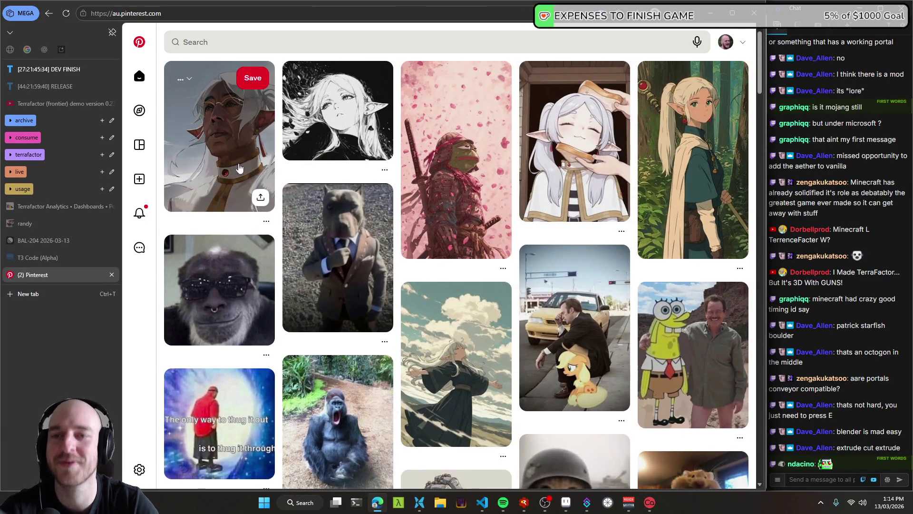
- View the white-haired elf portrait pin, return to the feed, and save a pin to MEGA
click(219, 143)
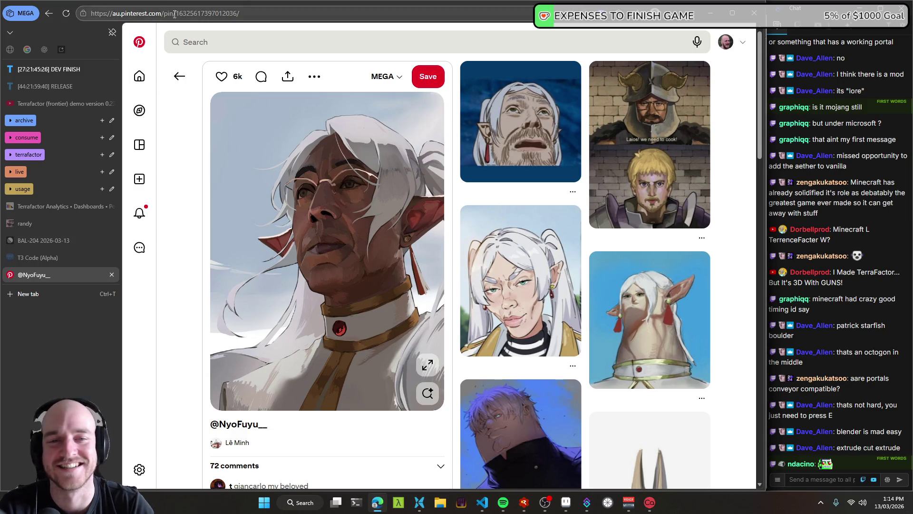
click(178, 77)
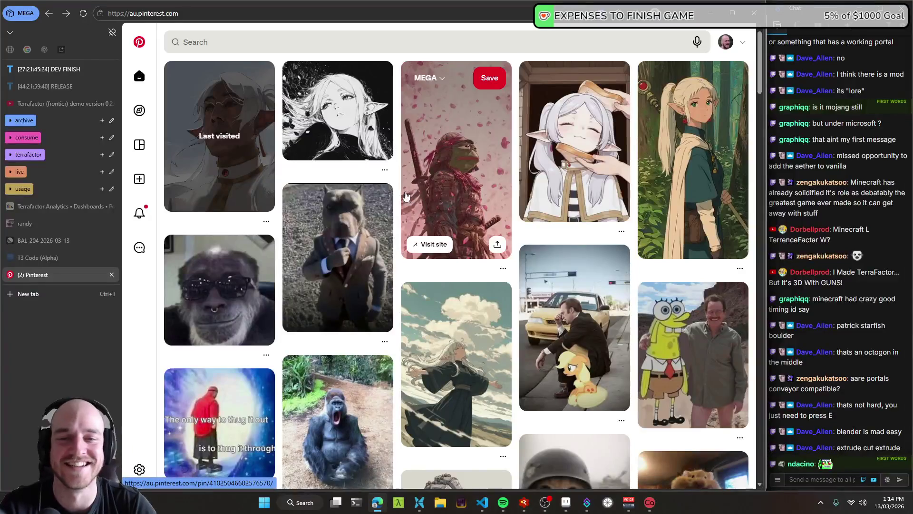
click(252, 78)
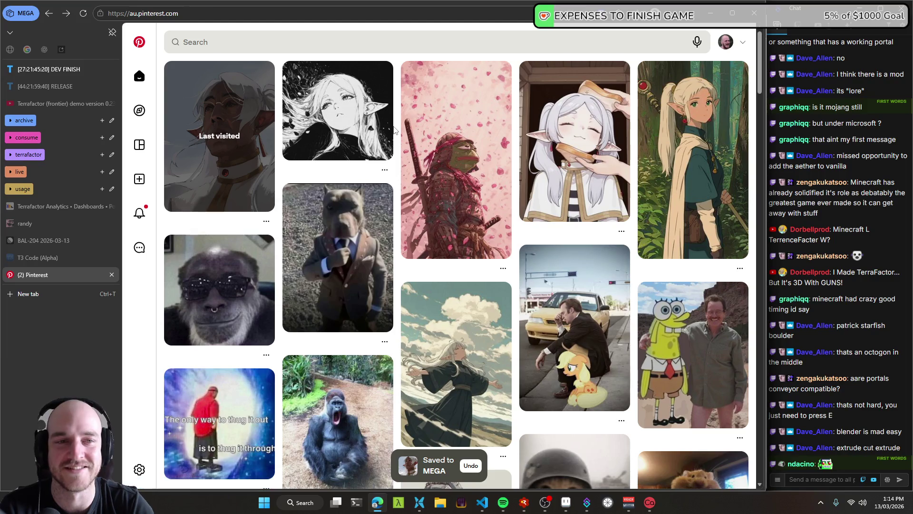
click(342, 34)
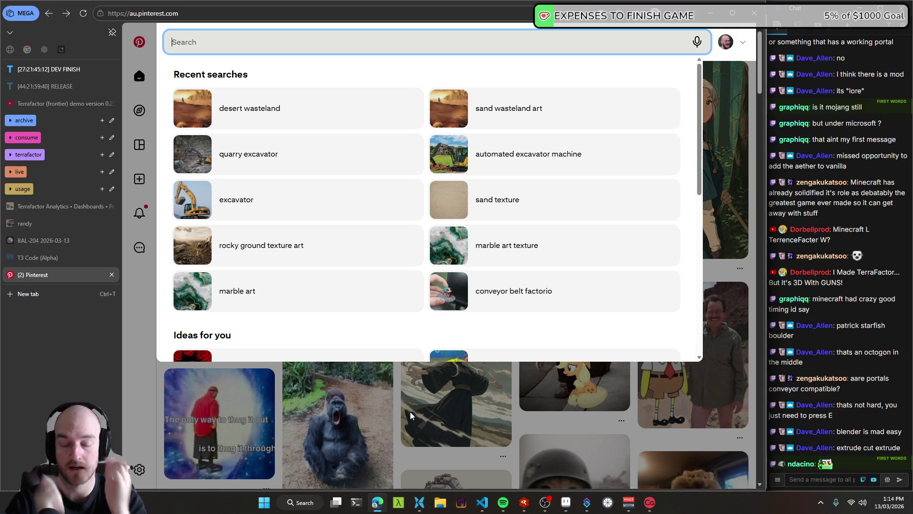
- Search Pinterest for 'portal arch' and browse the results
text(portal arch)
key(Return)
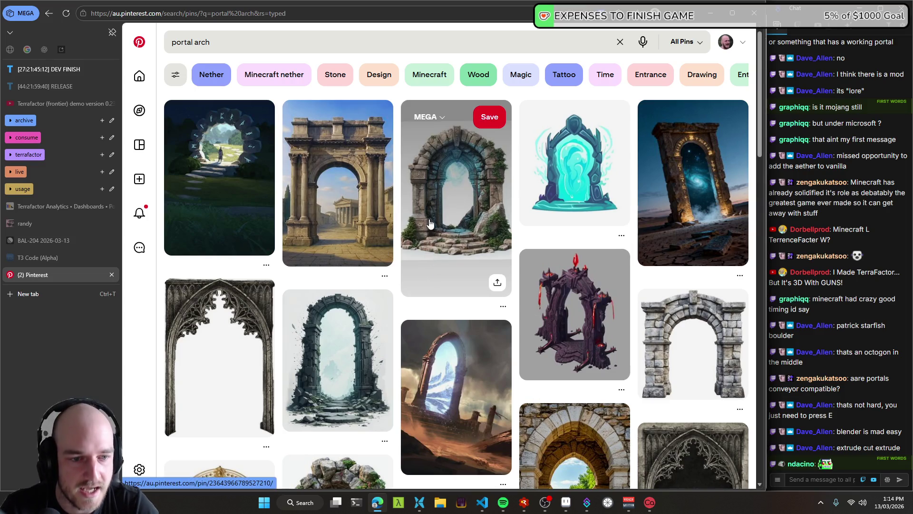
scroll(445, 235, down, 1)
scroll(445, 235, down, 1)
scroll(401, 233, down, 1)
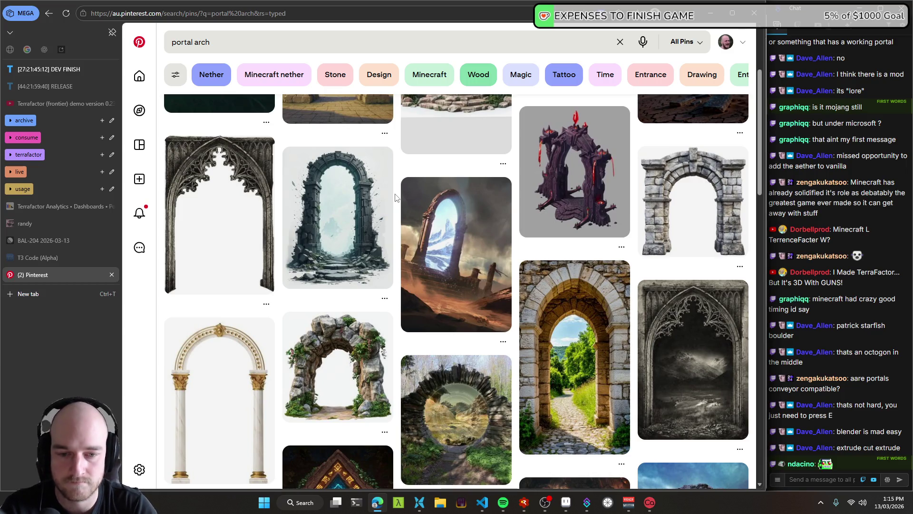
scroll(395, 214, down, 2)
scroll(395, 228, down, 2)
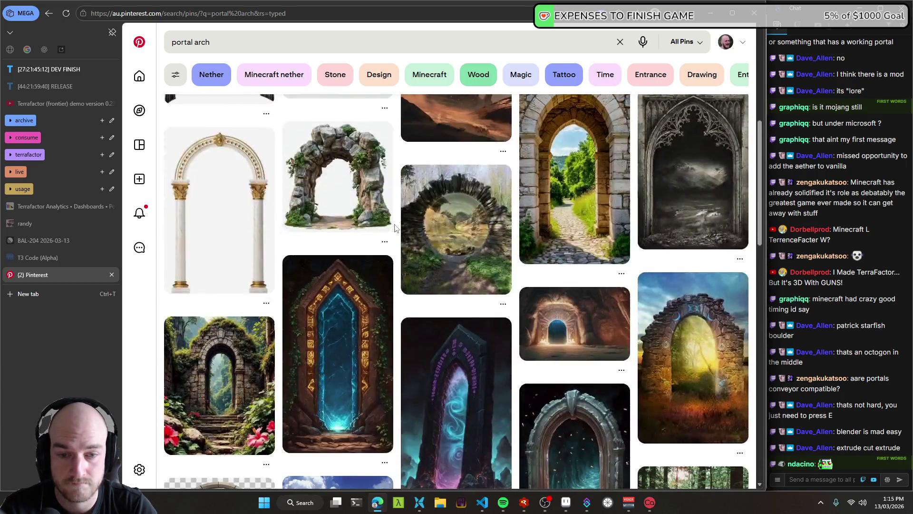
scroll(394, 229, up, 2)
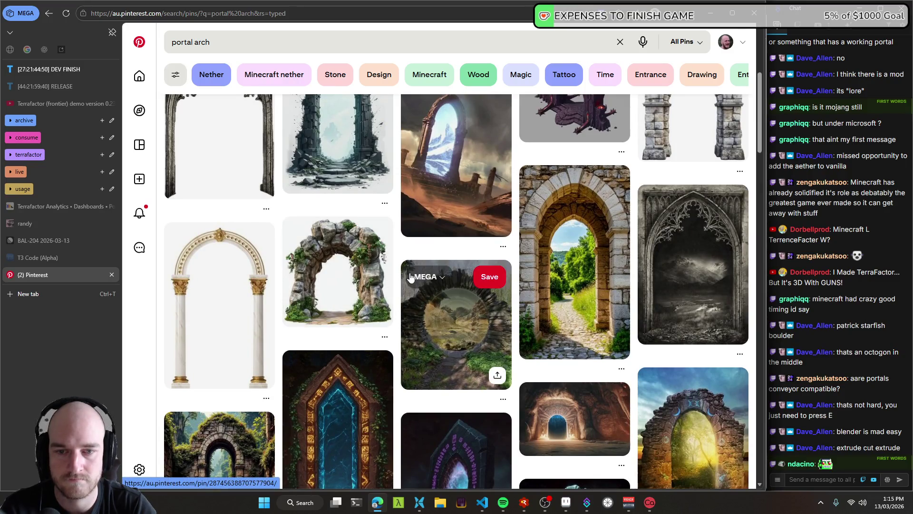
scroll(400, 271, down, 1)
- Copy the rock arch with greenery image and return to the 'portal arch' results
click(361, 238)
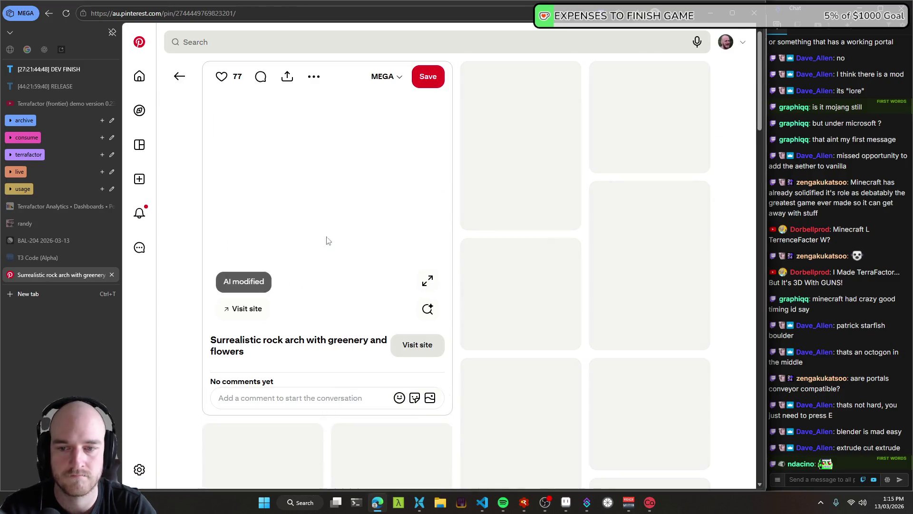
right_click(359, 178)
click(408, 216)
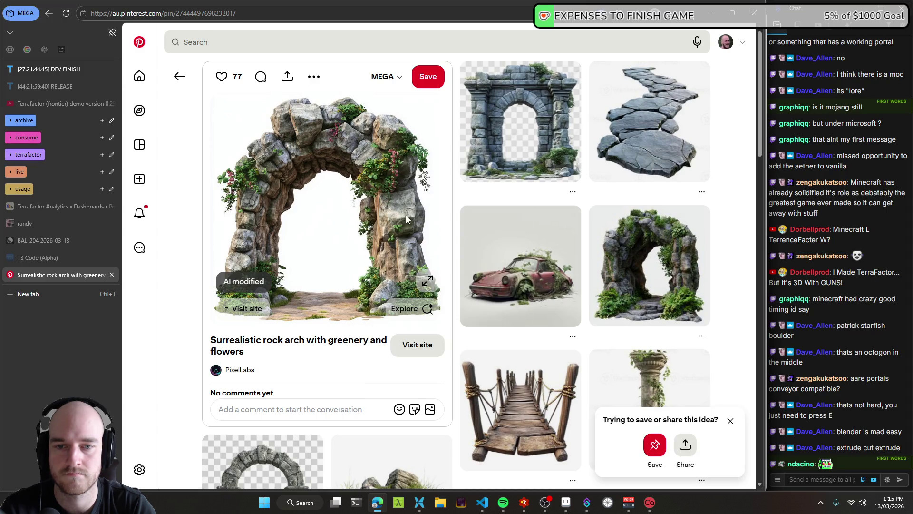
click(175, 76)
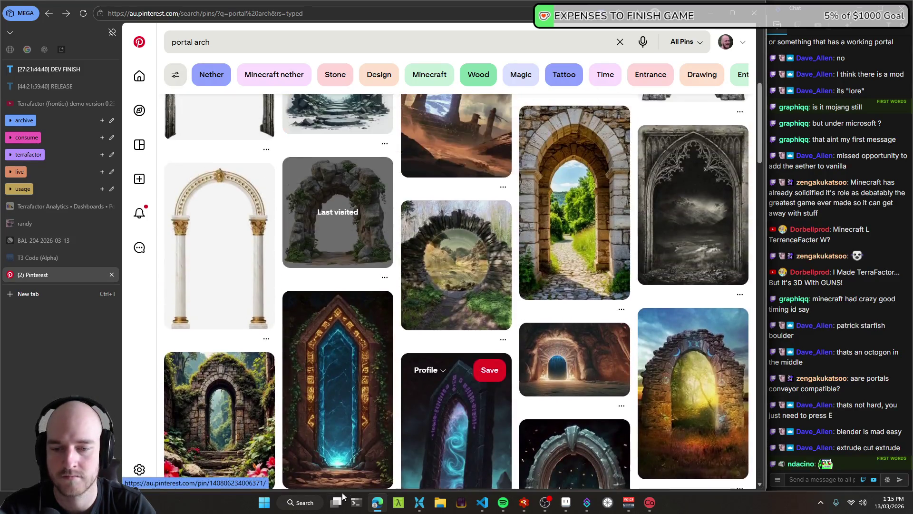
click(299, 502)
- Launch PureRef and paste the copied rock arch image into it
text(ref)
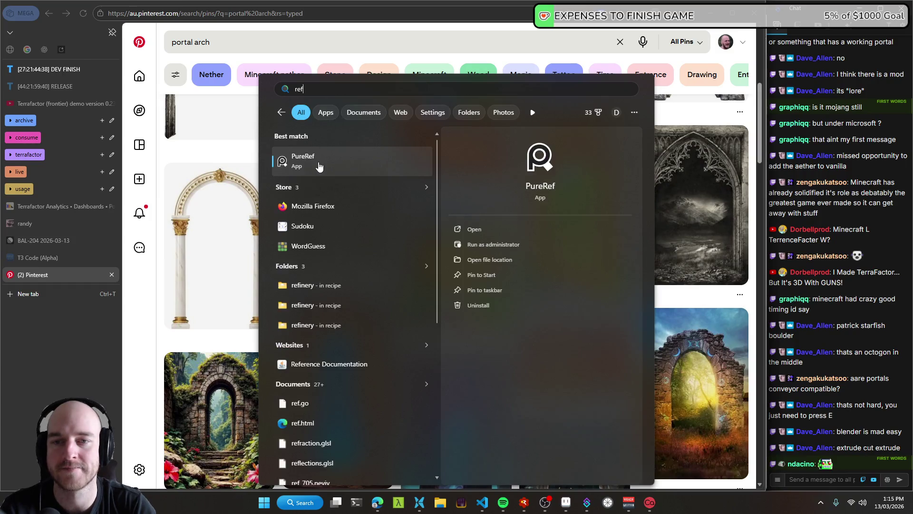
click(319, 165)
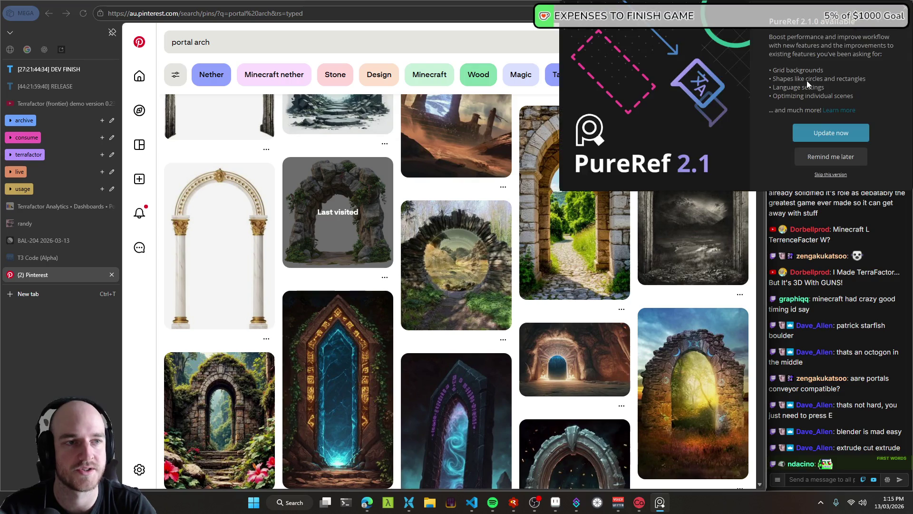
click(832, 156)
key(ctrl+v)
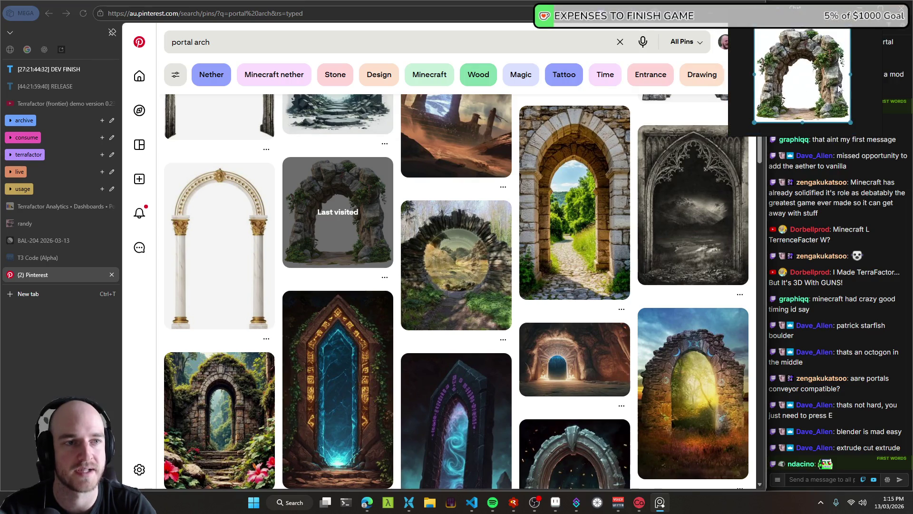
scroll(398, 231, up, 5)
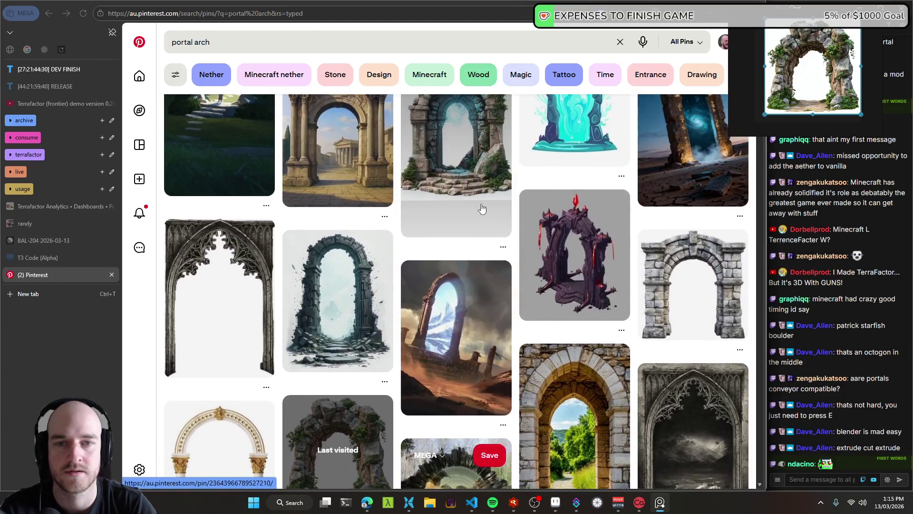
- Copy the dark rune-stone portal image from Pinterest into PureRef and position it
click(397, 231)
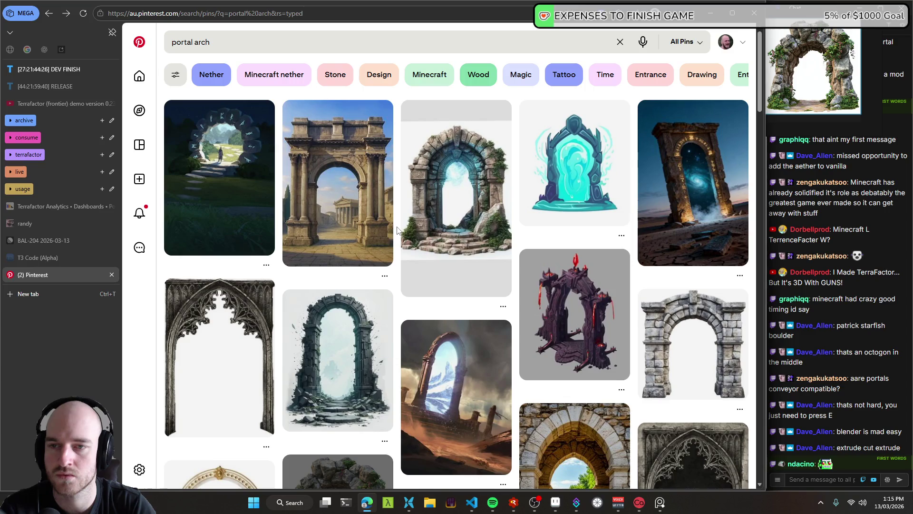
click(224, 190)
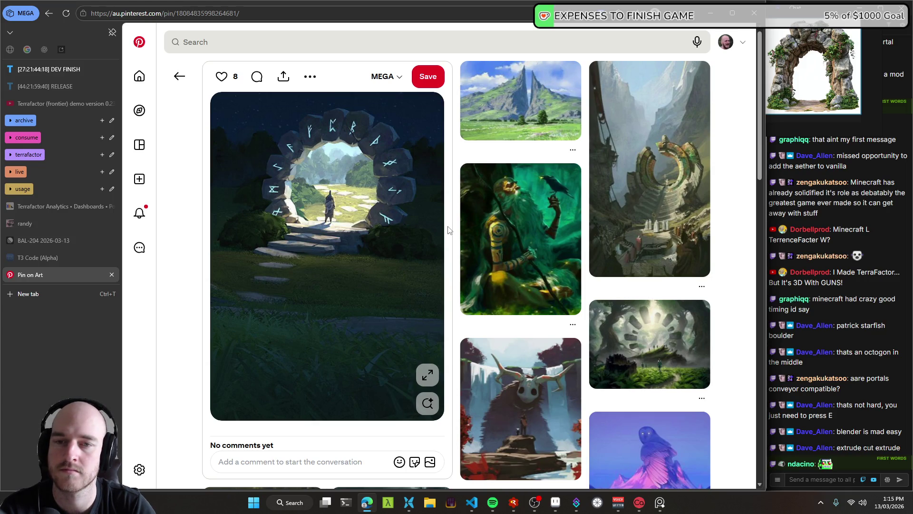
right_click(330, 188)
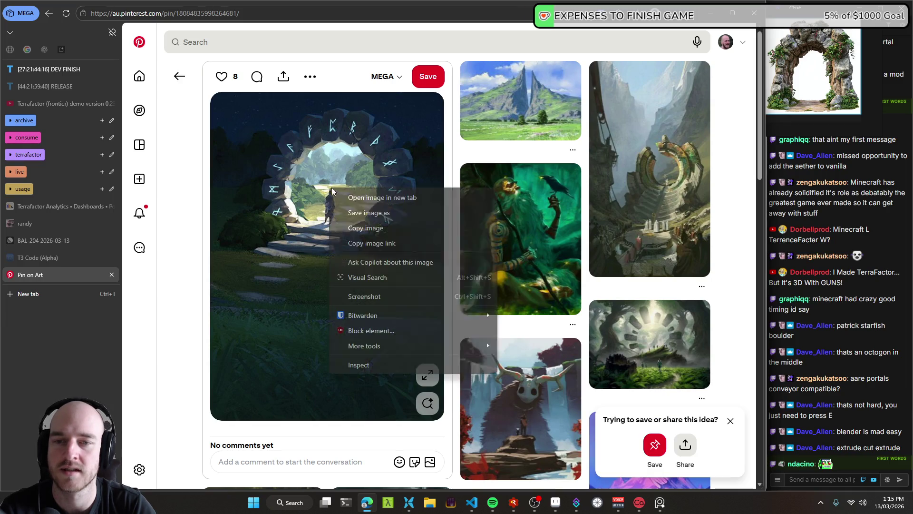
click(374, 231)
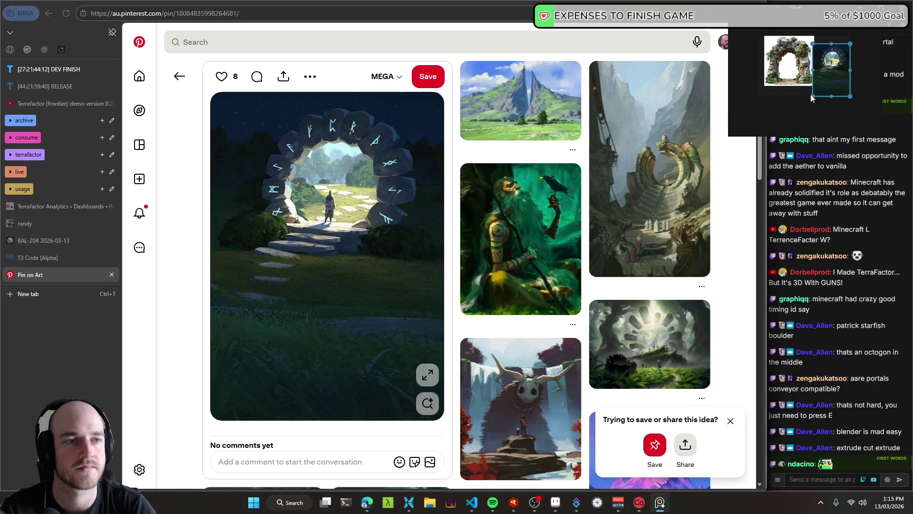
key(ctrl+v)
scroll(777, 84, up, 5)
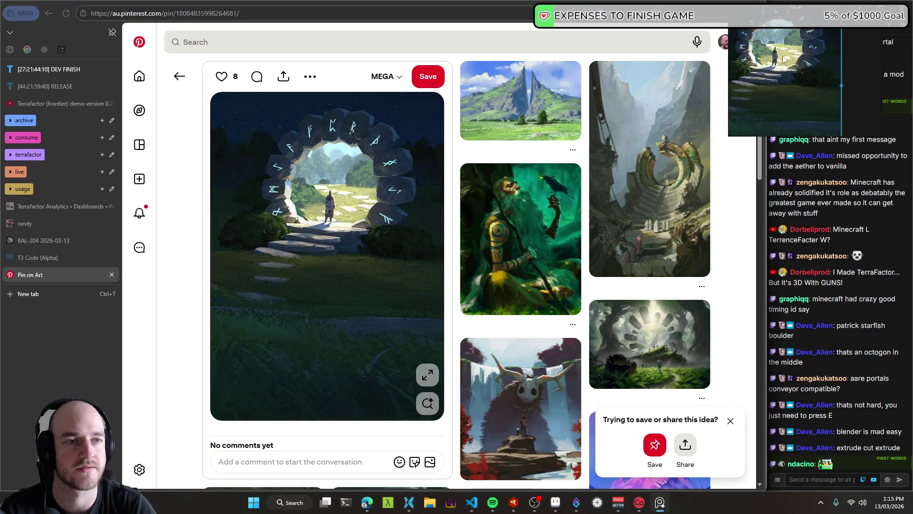
drag(818, 54, 814, 71)
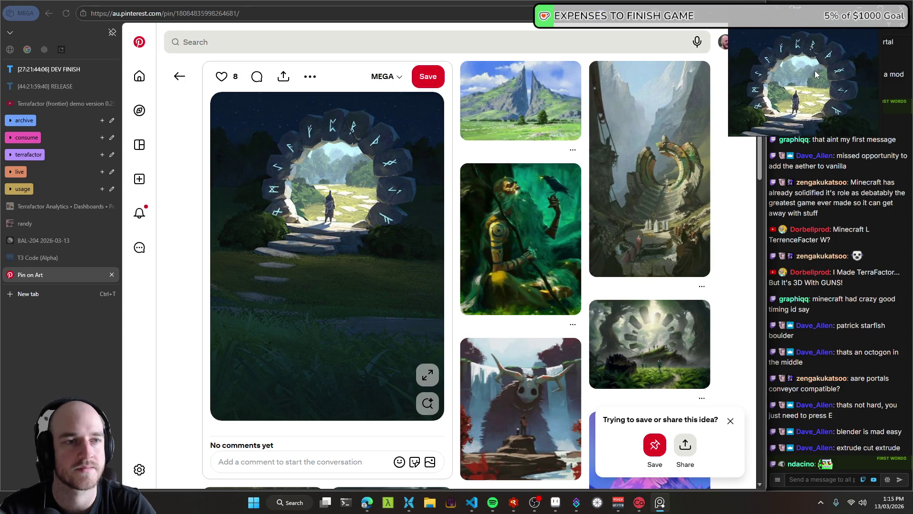
mouse_move(810, 86)
mouse_down()
mouse_move(820, 70)
mouse_move(844, 62)
mouse_up()
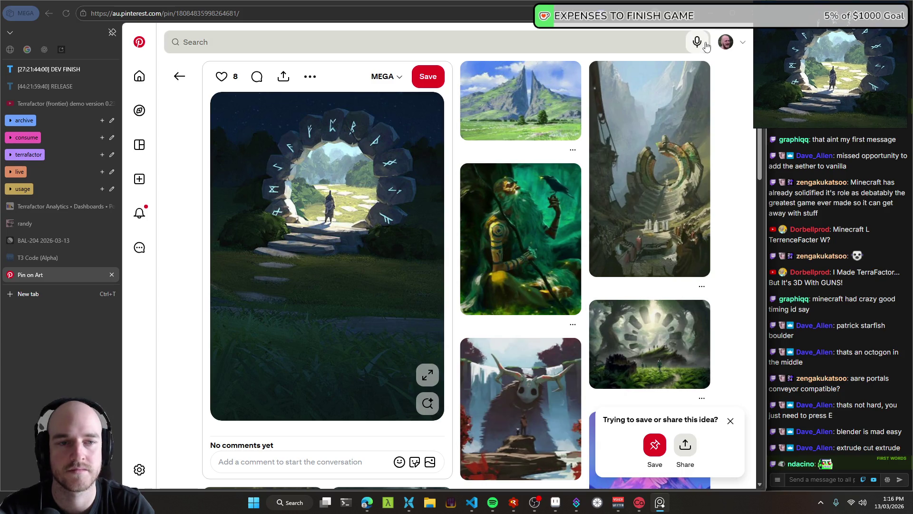
- Dismiss the save-or-share prompt, browse the related pins, and return to the Aseprite sketch
click(730, 420)
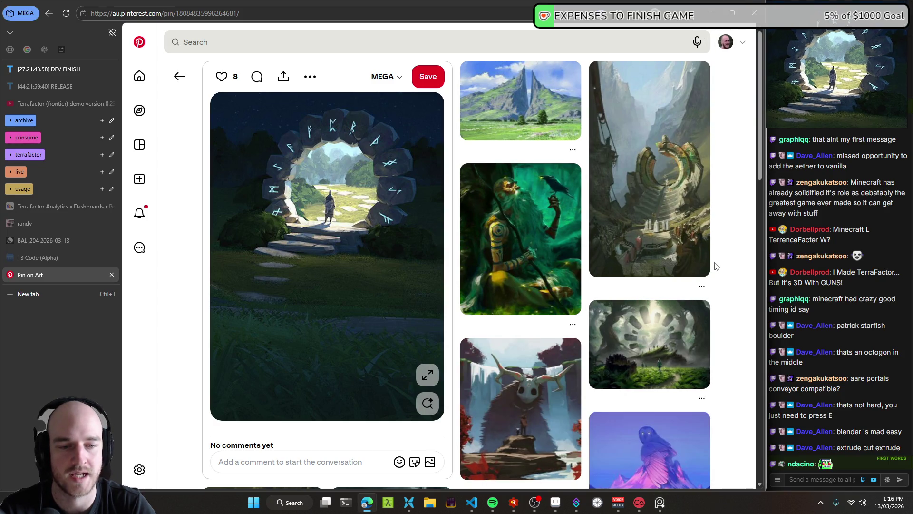
scroll(723, 271, down, 5)
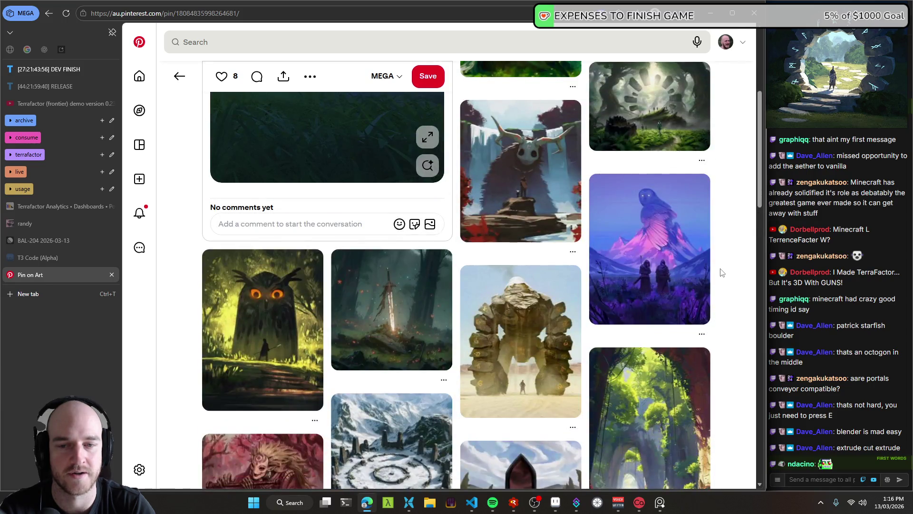
scroll(722, 271, down, 3)
scroll(722, 272, down, 3)
scroll(713, 309, up, 3)
scroll(700, 371, up, 8)
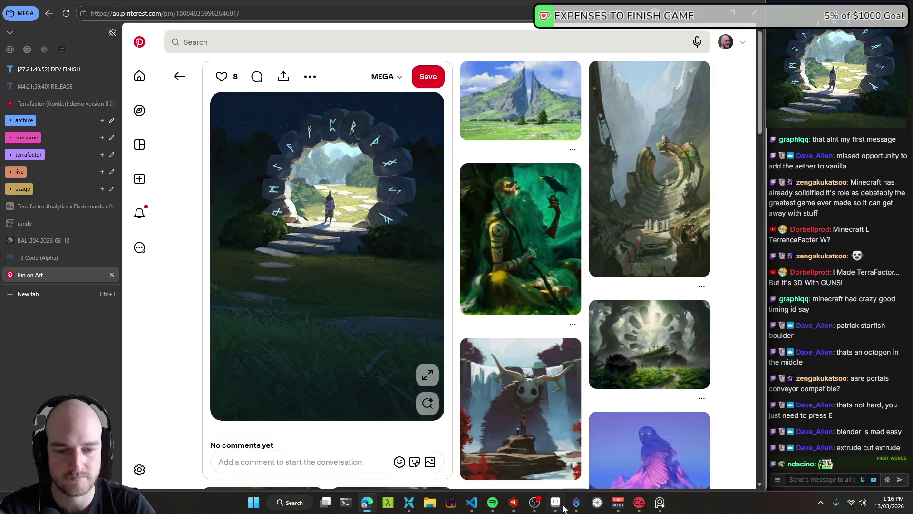
click(556, 503)
scroll(359, 216, up, 2)
scroll(358, 216, left, 2)
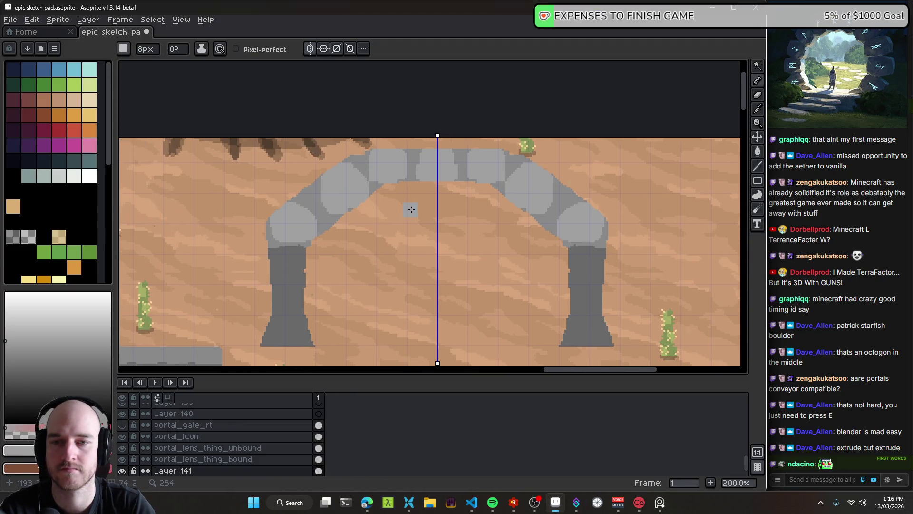
- Undo the block details on the arch and clear the selection around it
key(e)
key(ctrl+z)
key(ctrl+z)
key(ctrl+z)
key(ctrl+z)
key(ctrl+z)
key(ctrl+z)
key(ctrl+z)
scroll(401, 202, down, 2)
scroll(409, 214, down, 1)
key(ctrl+d)
scroll(420, 213, down, 1)
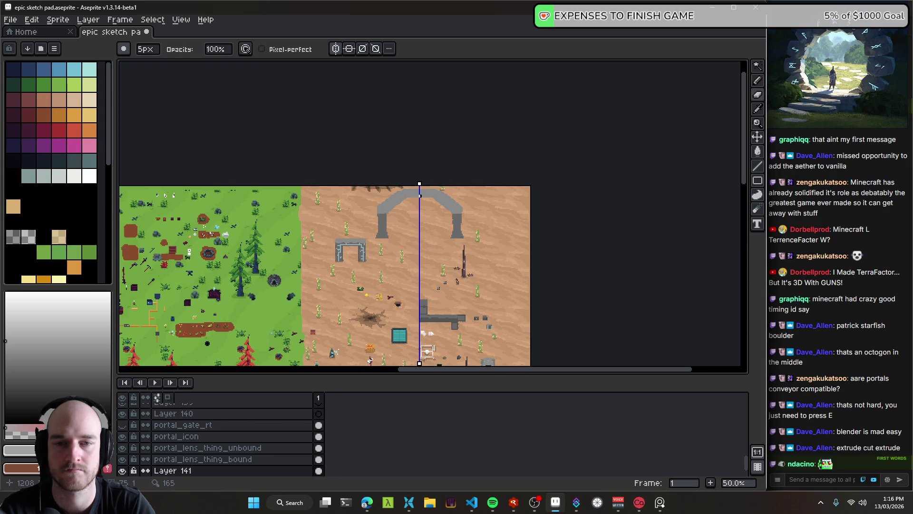
scroll(420, 195, up, 1)
scroll(423, 236, up, 1)
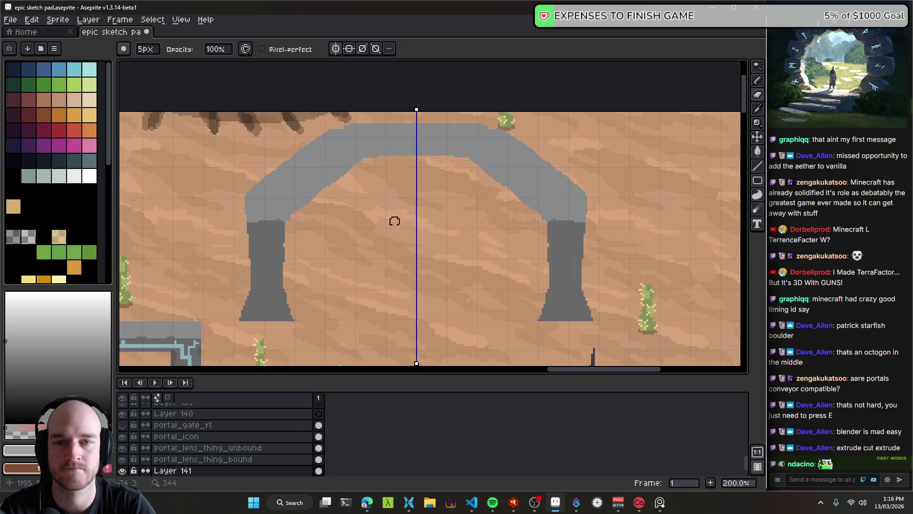
- Pick the arch's grey and flood-fill the pillars and whole arch darker grey
alt+click(296, 197)
key(g)
click(267, 252)
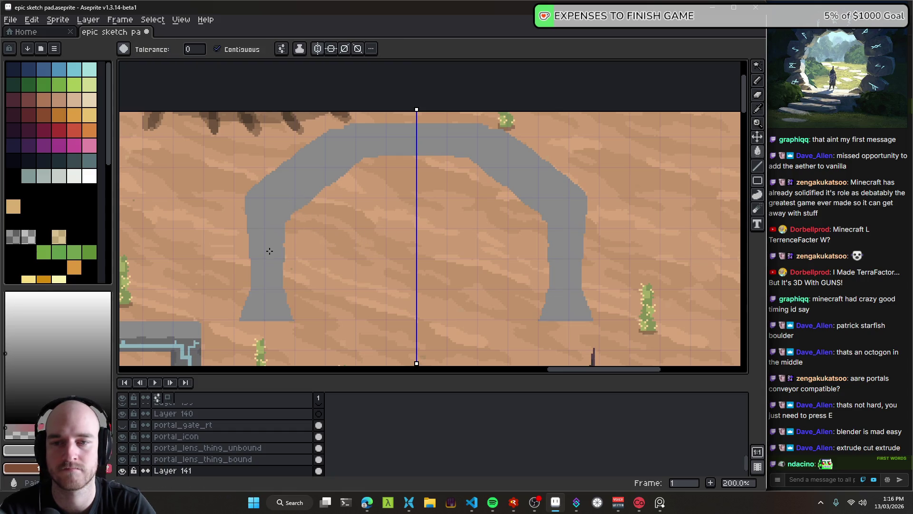
scroll(358, 242, down, 2)
scroll(358, 243, up, 3)
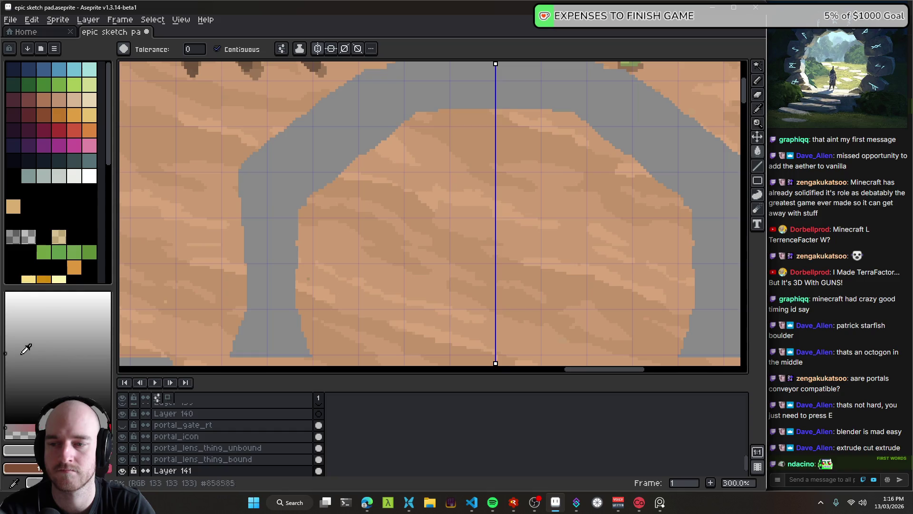
scroll(364, 218, down, 2)
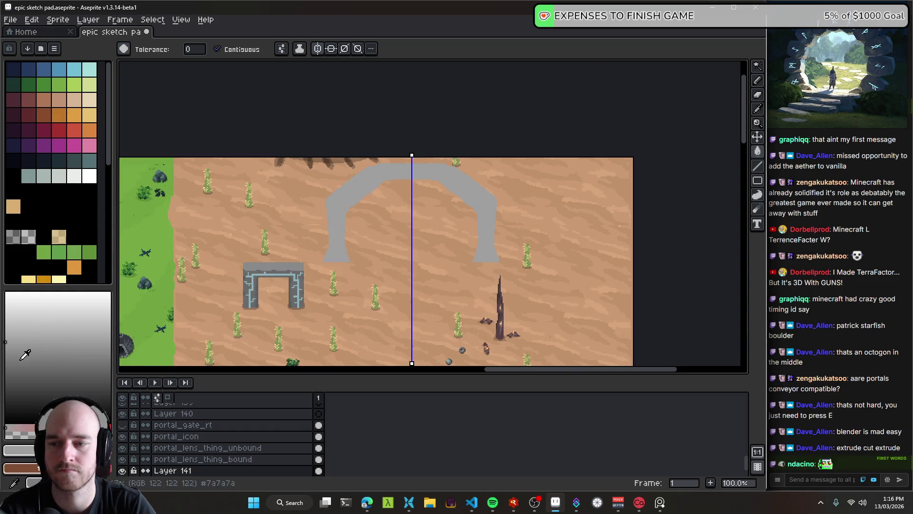
click(342, 217)
scroll(398, 222, up, 1)
- Erase the dark grey arch from the sand on both sides
drag(398, 220, 390, 249)
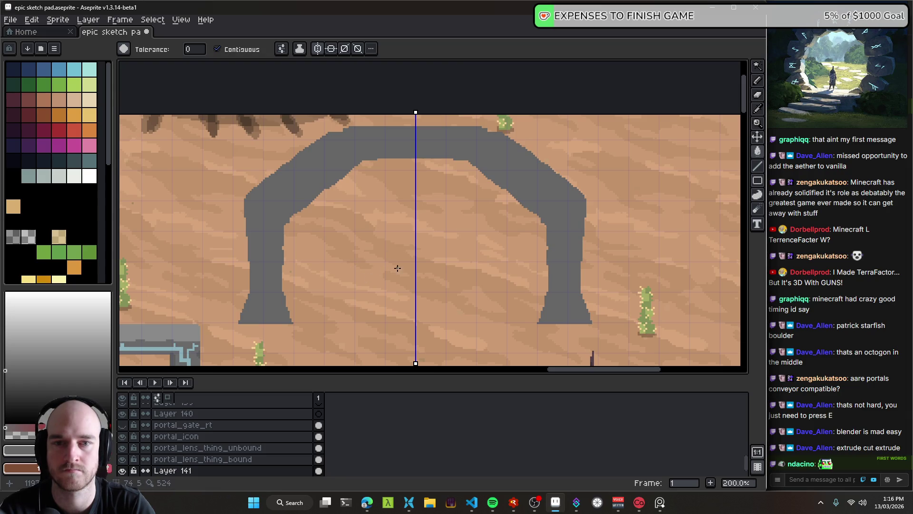
drag(389, 268, 356, 246)
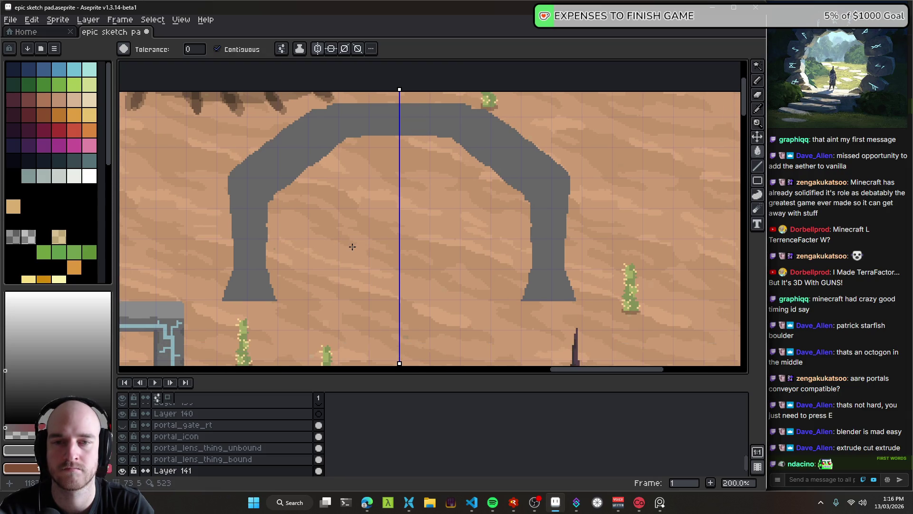
key(e)
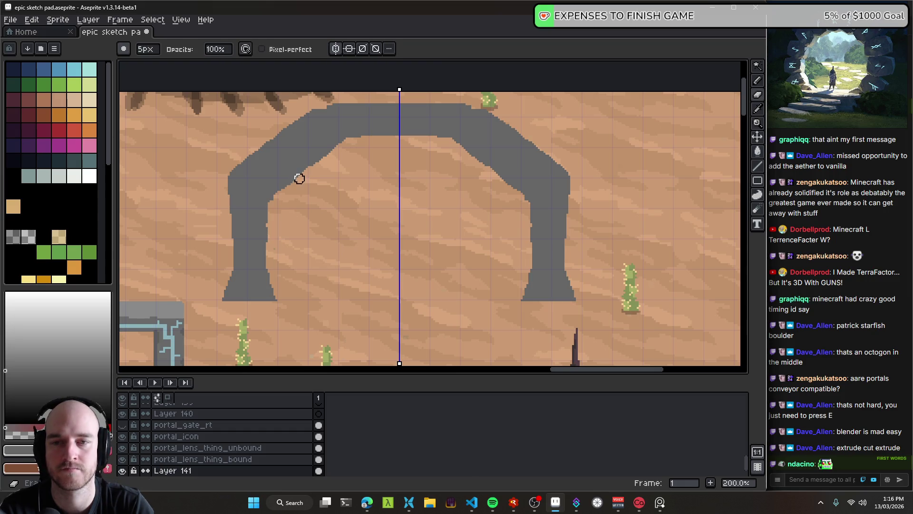
mouse_move(306, 176)
mouse_down()
mouse_move(238, 155)
mouse_move(312, 159)
mouse_move(250, 204)
mouse_move(264, 313)
mouse_up()
- Paint mirrored grey stone blocks up the sides of the ring with the square pencil
key(b)
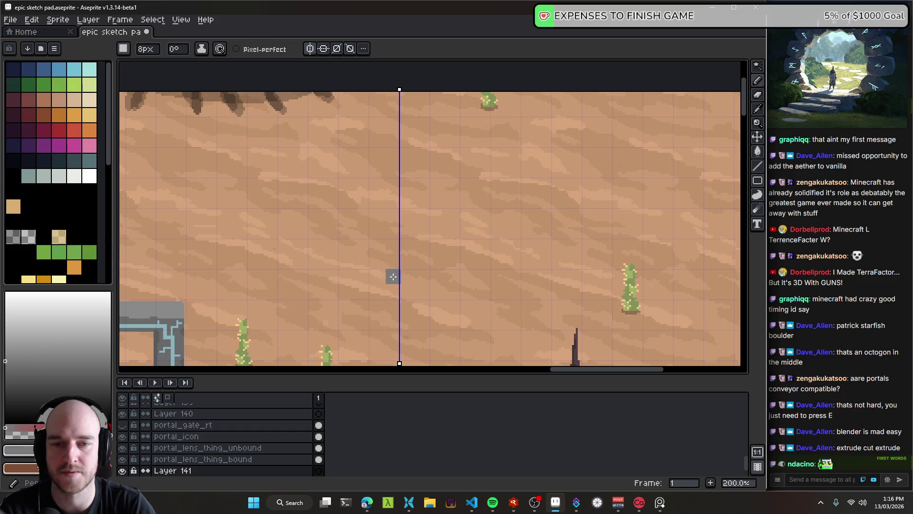
scroll(379, 293, left, 2)
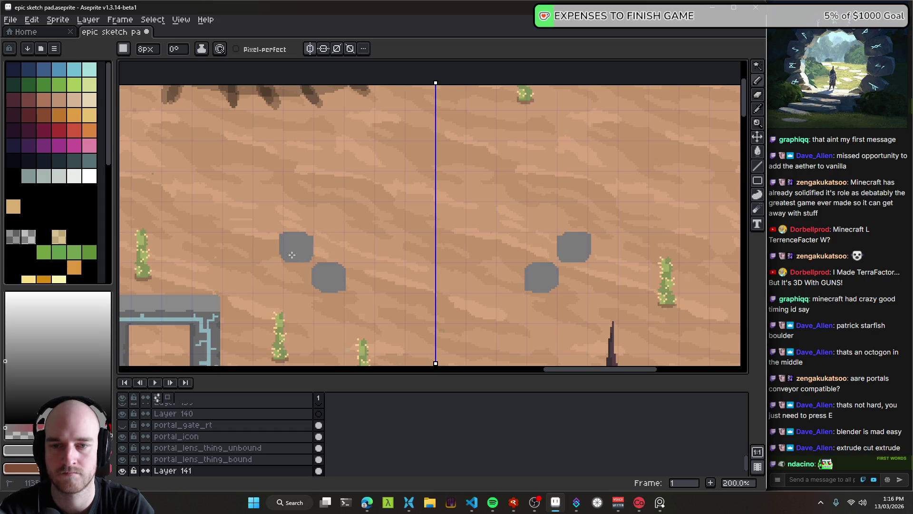
click(292, 213)
key(ctrl+z)
click(293, 211)
drag(296, 192, 305, 187)
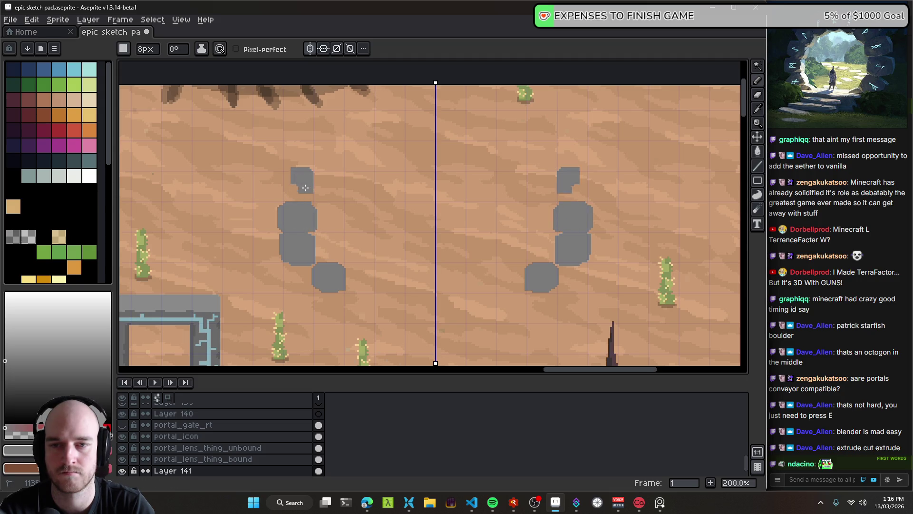
click(333, 154)
mouse_move(365, 132)
mouse_down()
mouse_move(358, 119)
mouse_move(419, 130)
mouse_up()
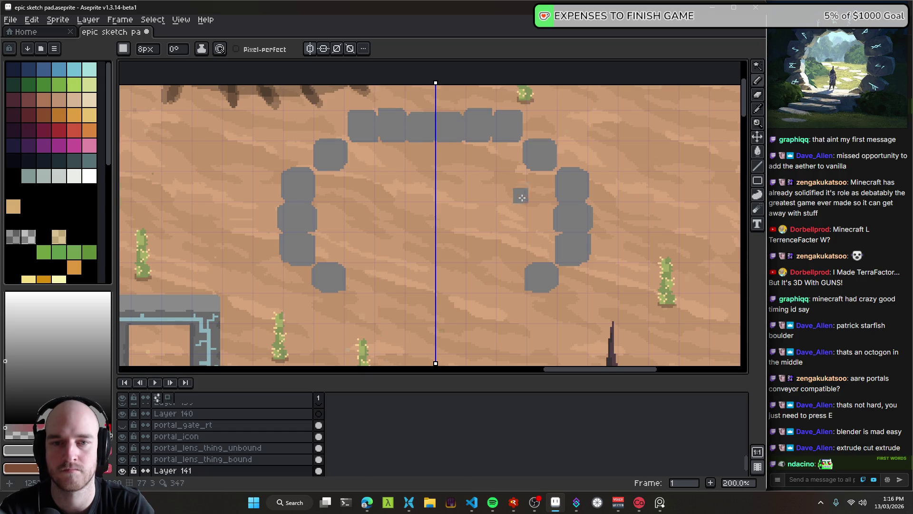
- Try a row of stone blocks across the ring's top, then undo it
scroll(521, 196, down, 2)
scroll(475, 179, up, 1)
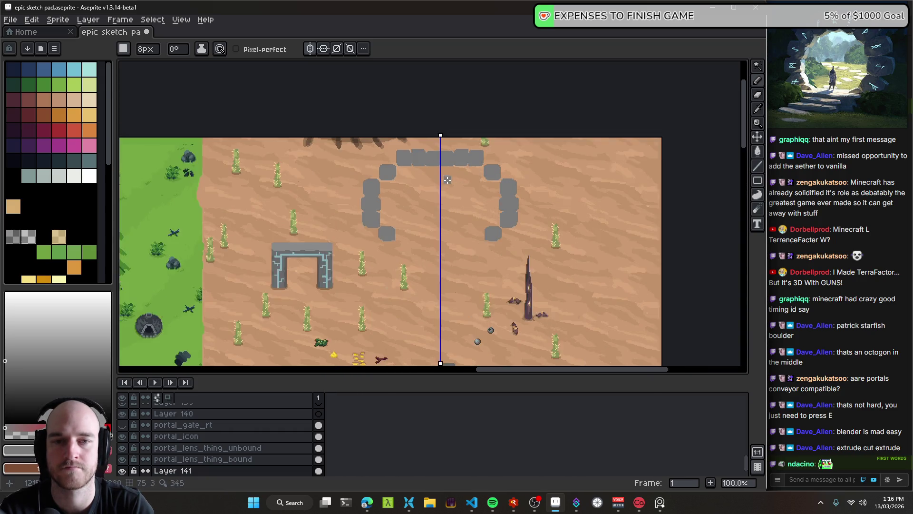
scroll(444, 178, up, 2)
key(ctrl+z)
drag(371, 100, 419, 85)
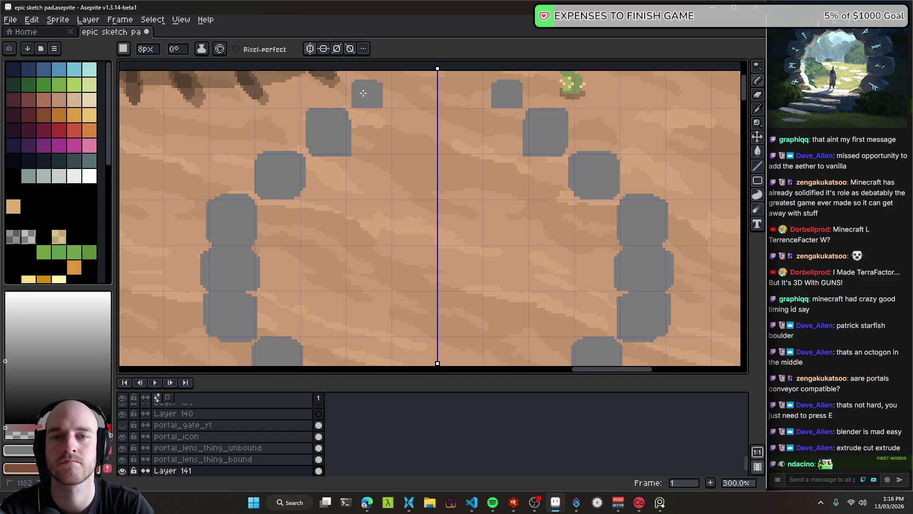
scroll(420, 86, down, 2)
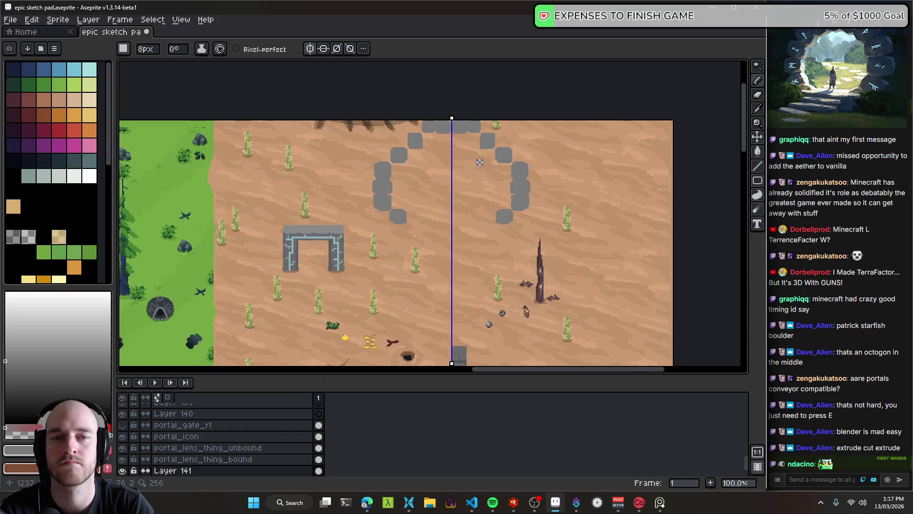
key(ctrl+z)
- Add mirrored stone blocks near the top and at the top centre of the ring
key(b)
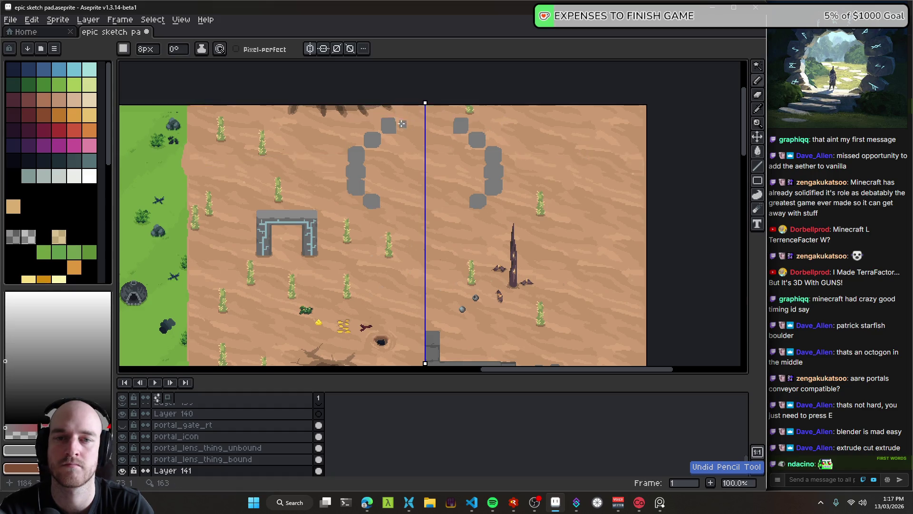
scroll(445, 143, up, 2)
drag(410, 131, 417, 138)
drag(451, 93, 465, 95)
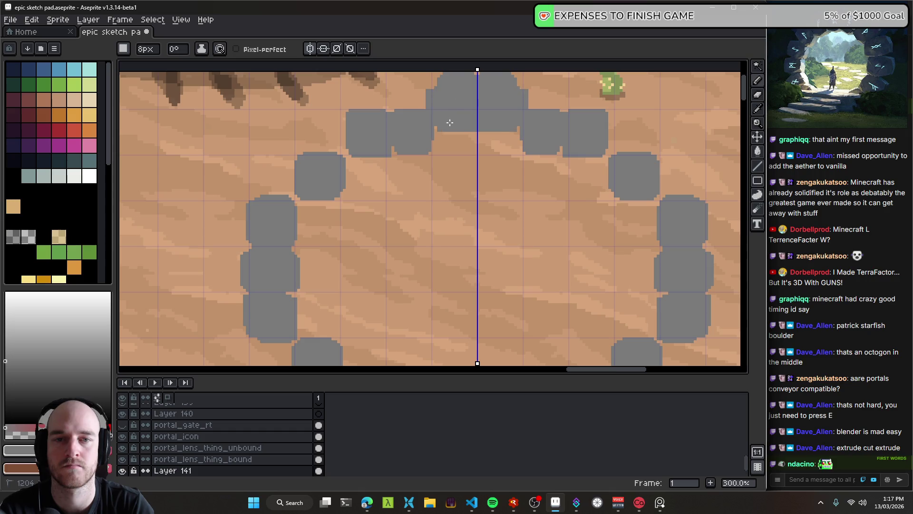
scroll(449, 122, down, 1)
scroll(450, 122, down, 2)
scroll(450, 143, up, 1)
drag(446, 151, 466, 174)
key(v)
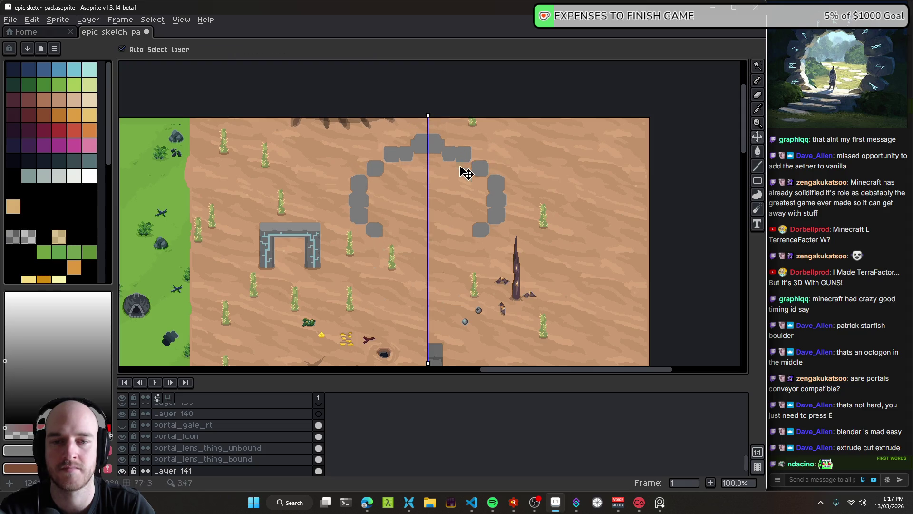
- Paint a mirrored stone block higher toward the ring's top, replacing a misplaced one
scroll(446, 220, up, 1)
mouse_move(443, 158)
mouse_down()
mouse_move(479, 210)
mouse_move(432, 159)
mouse_move(390, 142)
mouse_up()
key(b)
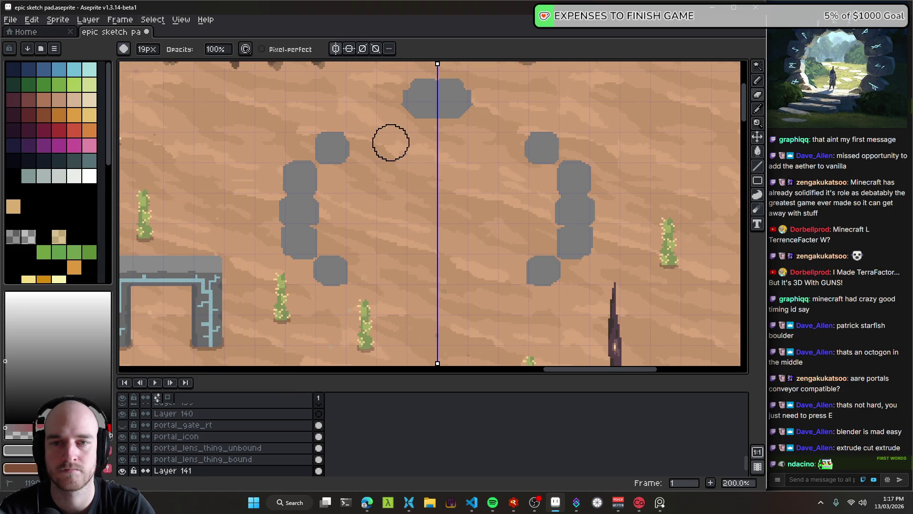
key(b)
mouse_move(365, 113)
mouse_down()
mouse_move(359, 123)
mouse_move(389, 122)
mouse_up()
key(ctrl+z)
drag(389, 90, 404, 95)
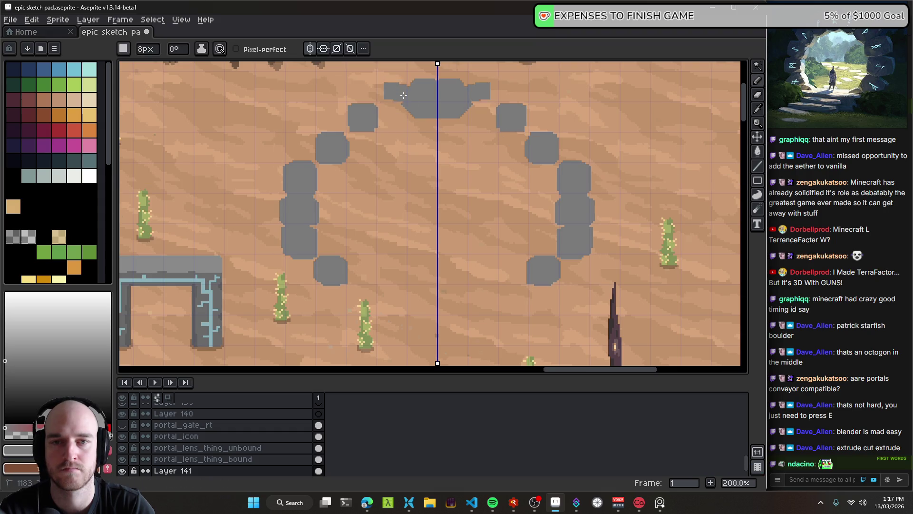
- Erase the side blocks, then repaint small side blocks, an upper-left block and the top row
scroll(392, 95, down, 3)
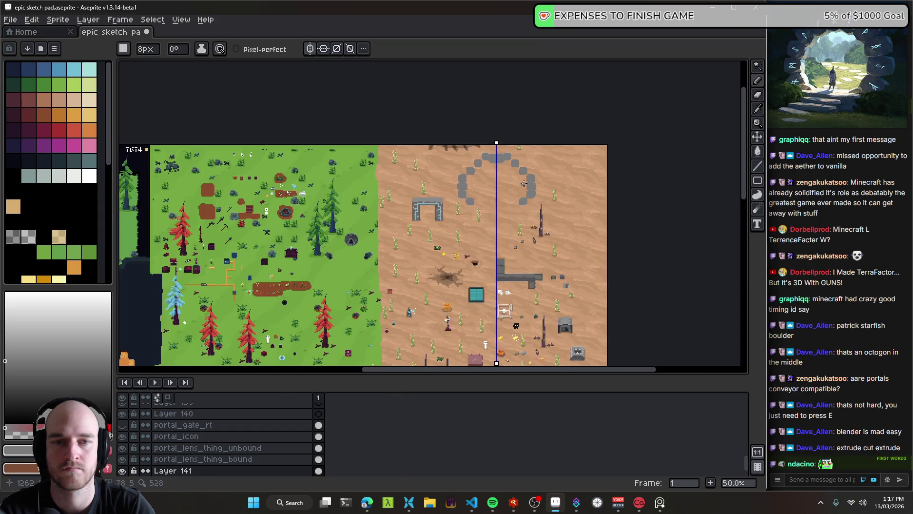
scroll(476, 172, up, 3)
drag(476, 171, 462, 179)
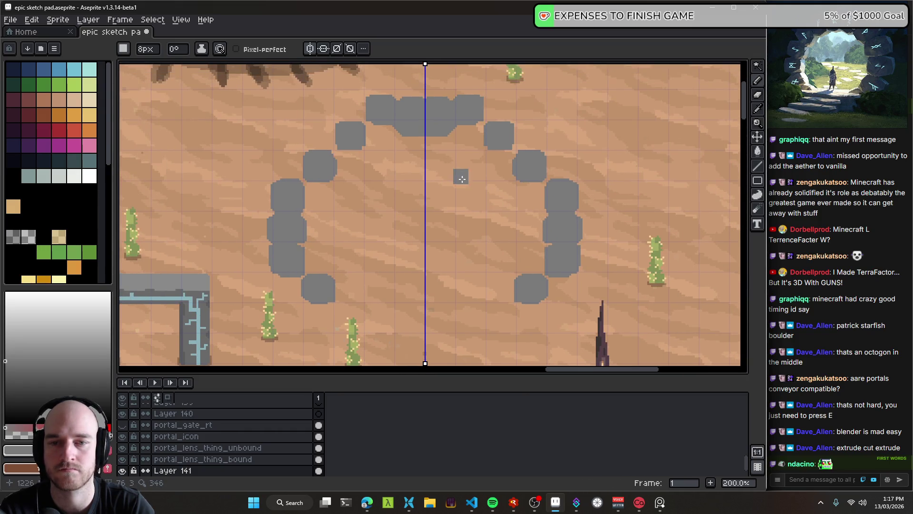
scroll(404, 196, left, 2)
key(e)
mouse_move(327, 147)
mouse_down()
mouse_move(348, 181)
mouse_move(376, 133)
mouse_up()
key(b)
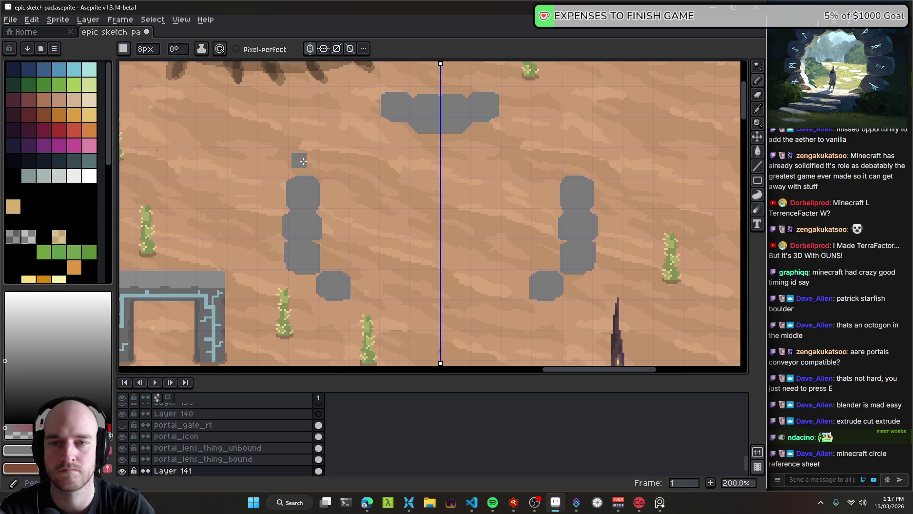
drag(303, 164, 295, 157)
drag(338, 126, 328, 137)
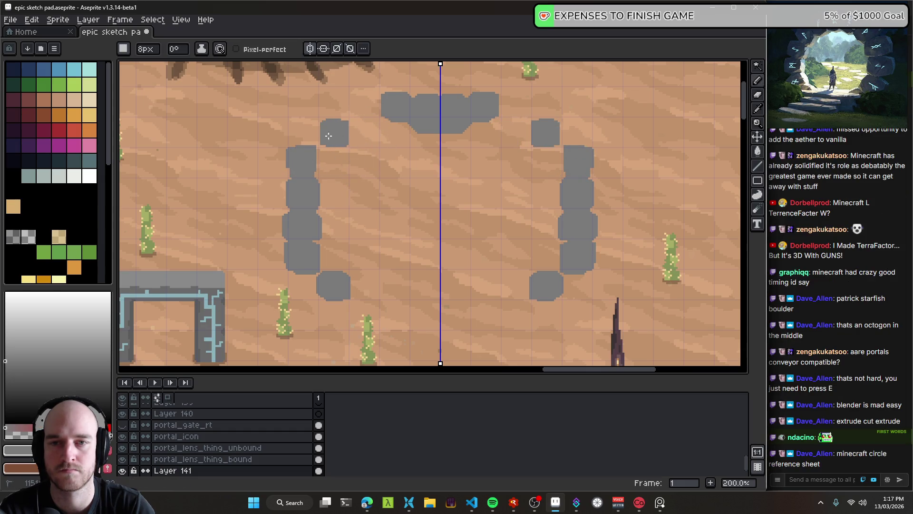
drag(370, 106, 365, 113)
- Drag the grey portal ring down the map with the Move tool
scroll(365, 109, down, 3)
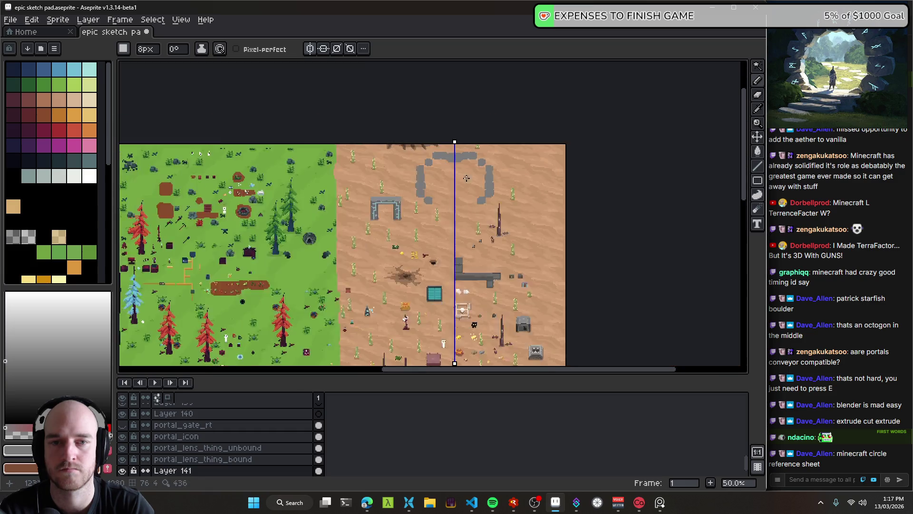
scroll(426, 220, up, 1)
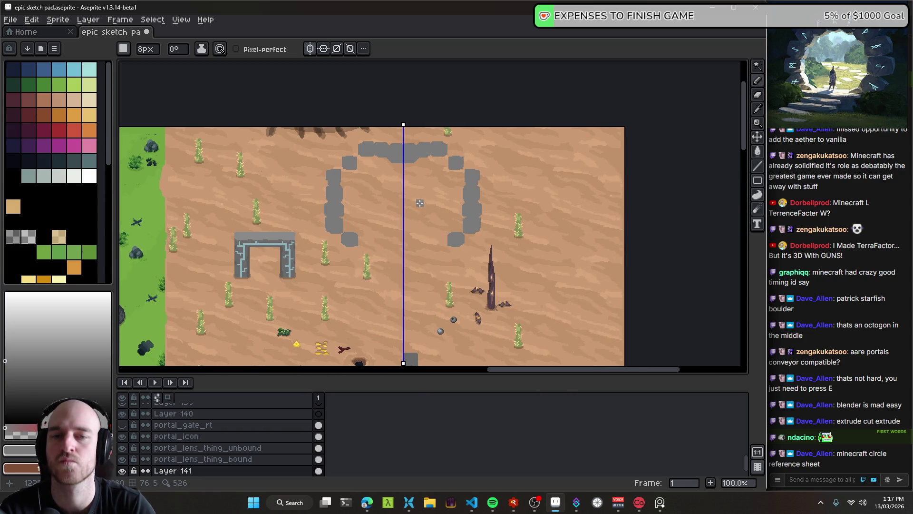
scroll(426, 220, up, 3)
scroll(440, 248, down, 3)
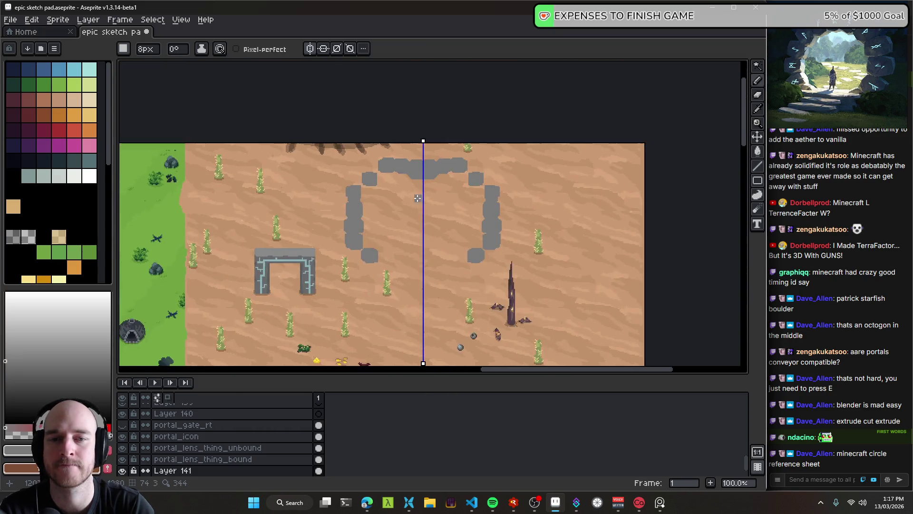
scroll(360, 144, up, 2)
scroll(455, 180, down, 1)
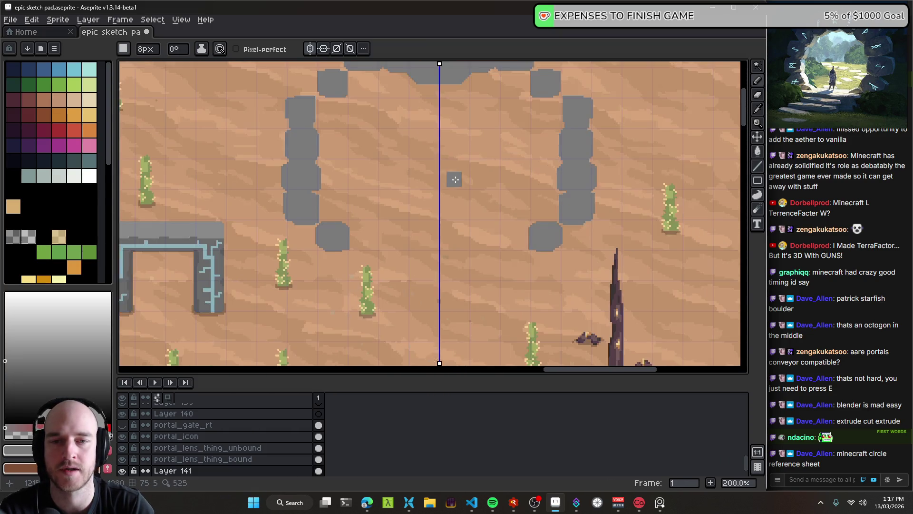
scroll(406, 224, up, 1)
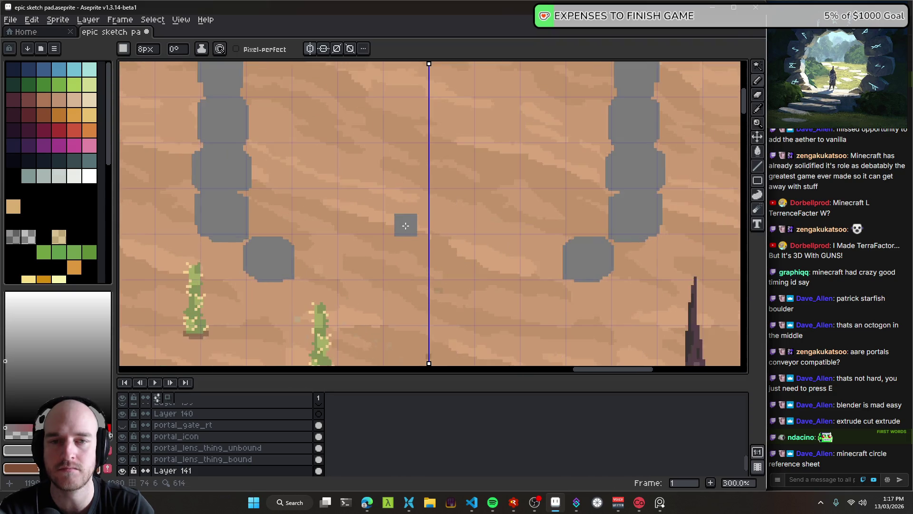
scroll(416, 283, down, 1)
drag(418, 282, 415, 239)
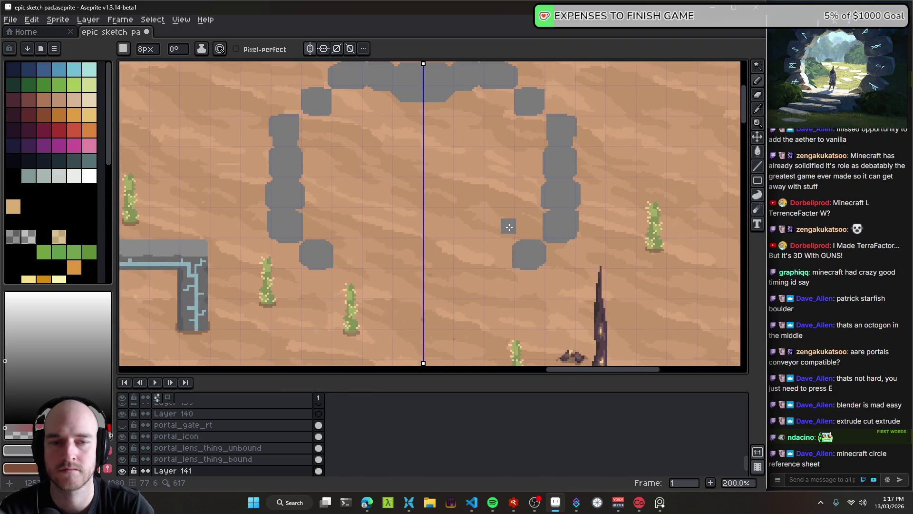
drag(509, 227, 451, 278)
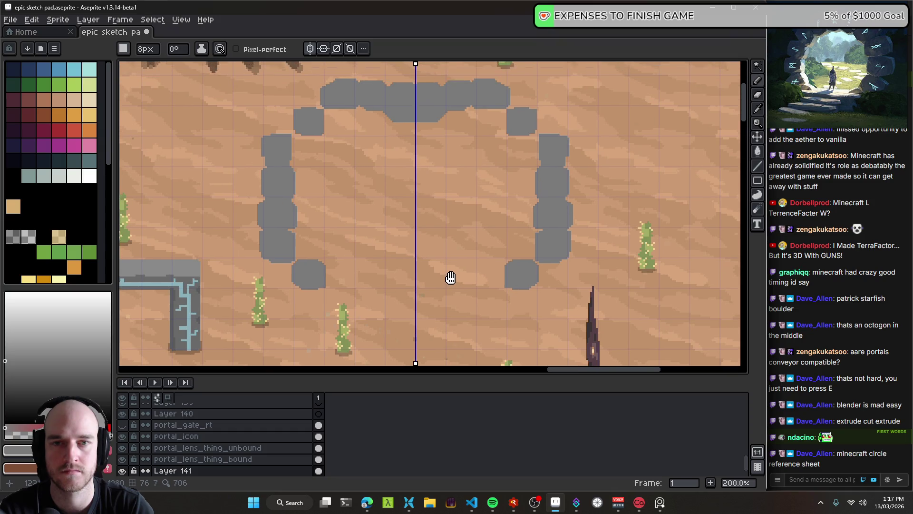
mouse_move(440, 180)
mouse_down()
mouse_move(442, 259)
mouse_move(424, 153)
mouse_move(466, 142)
mouse_move(461, 206)
mouse_move(444, 187)
mouse_move(451, 216)
mouse_up()
scroll(402, 183, down, 1)
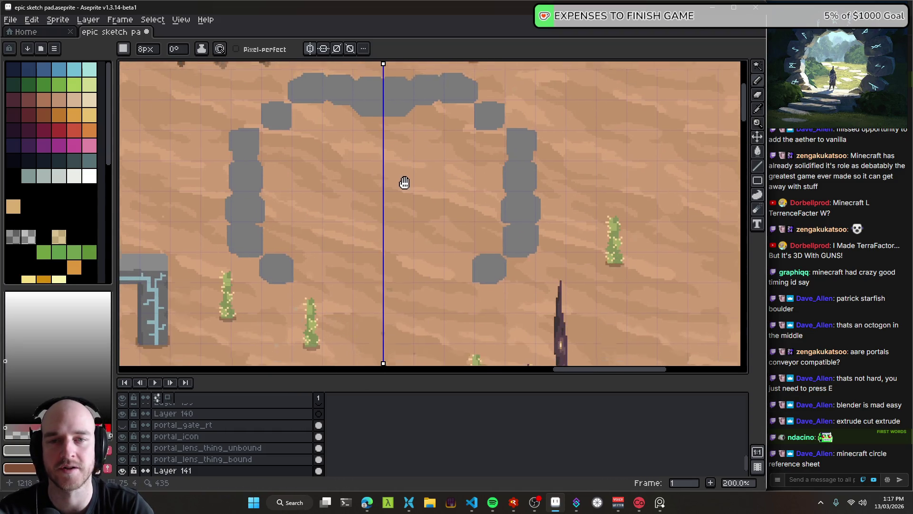
scroll(419, 143, down, 3)
key(v)
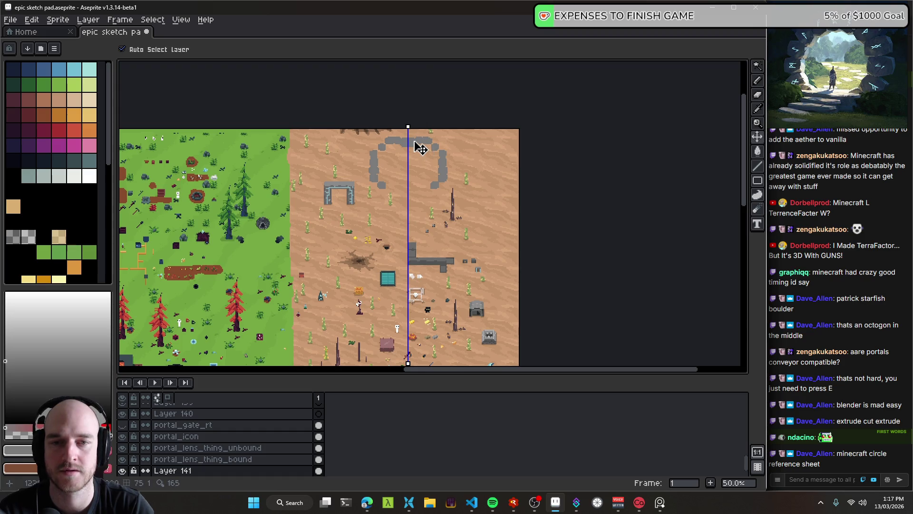
drag(421, 148, 419, 272)
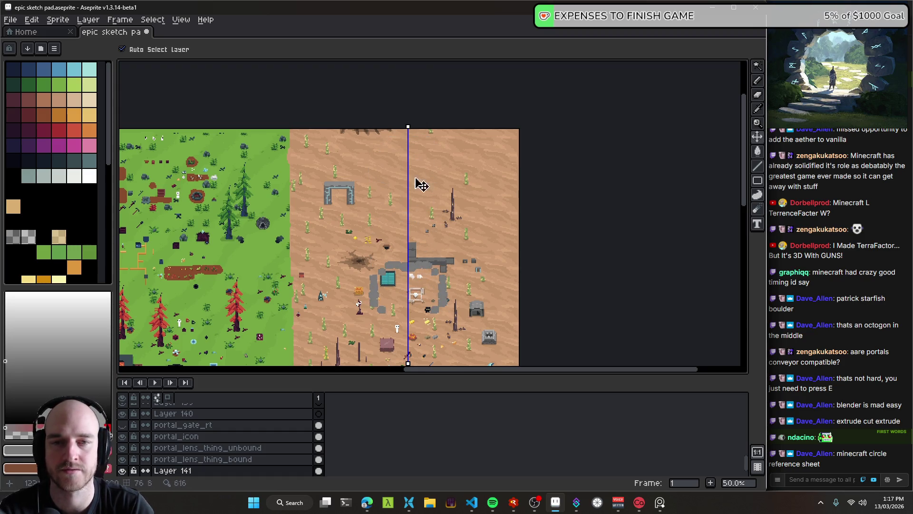
- Paint mirrored rounded grey stones up both sides of a new, taller arch
scroll(418, 168, up, 2)
scroll(414, 168, up, 1)
key(b)
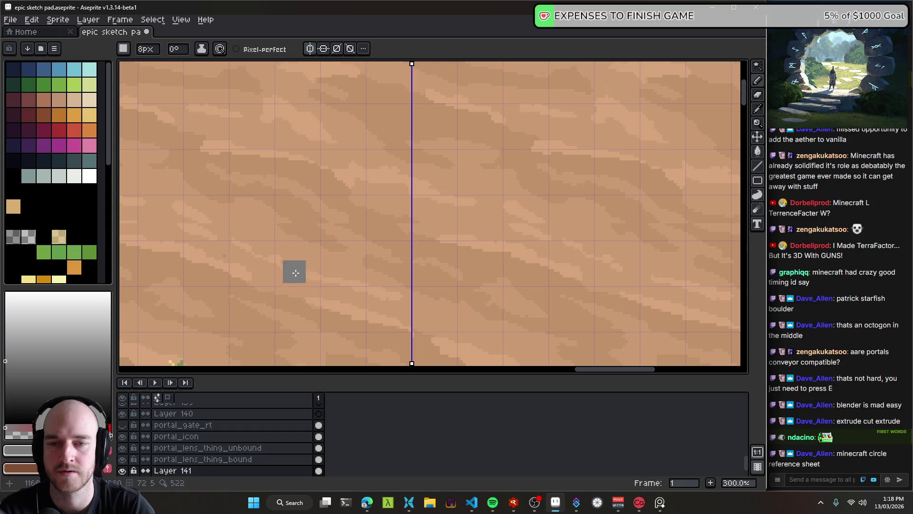
click(296, 268)
mouse_move(296, 267)
mouse_down()
mouse_move(347, 317)
mouse_move(312, 267)
mouse_up()
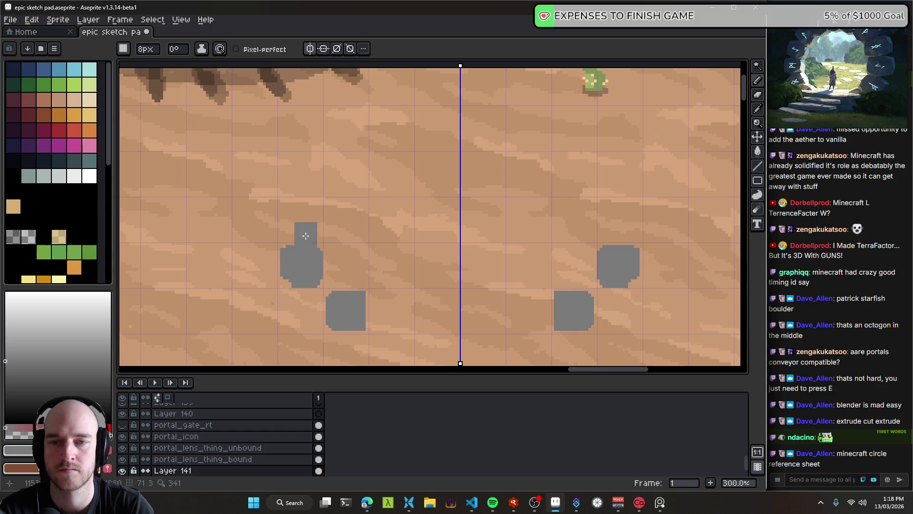
drag(305, 235, 301, 212)
drag(300, 166, 308, 172)
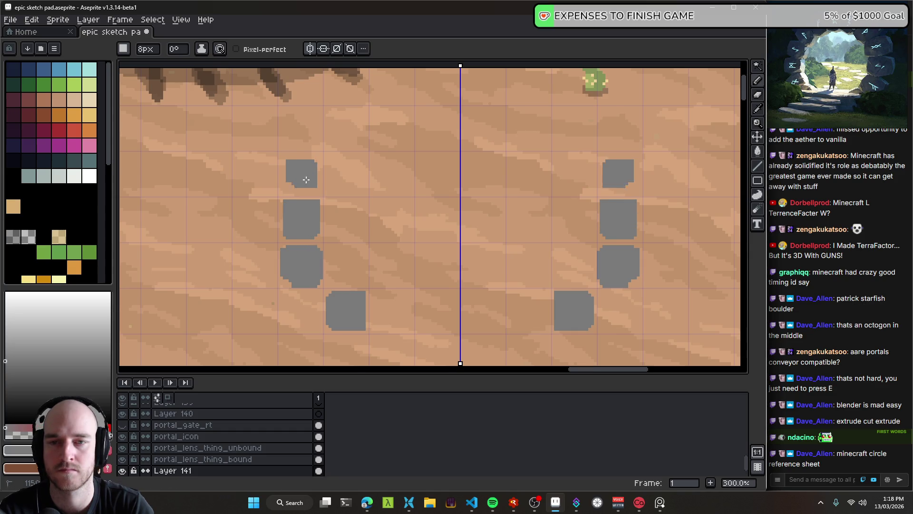
drag(343, 132, 418, 126)
- Move the earlier grey ring blocks further down the map
scroll(434, 98, up, 2)
scroll(443, 182, down, 1)
scroll(442, 190, down, 2)
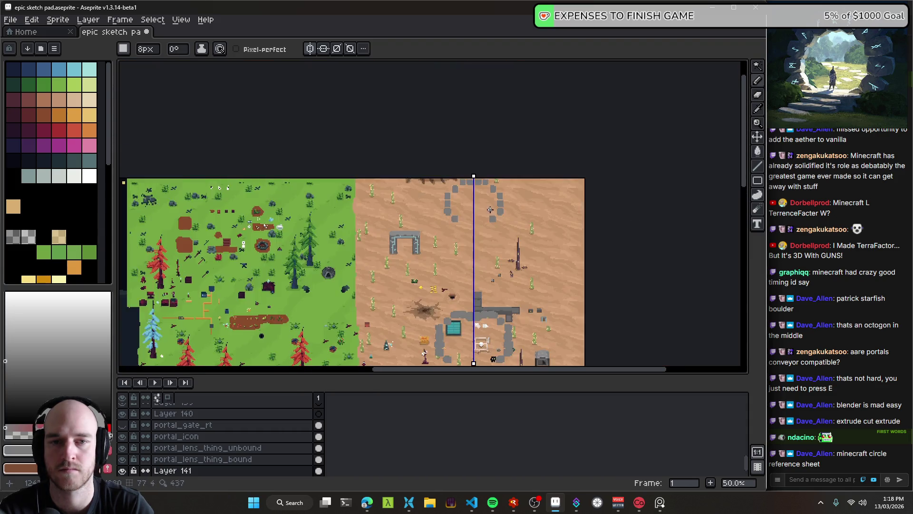
scroll(457, 214, up, 1)
key(v)
drag(457, 218, 449, 240)
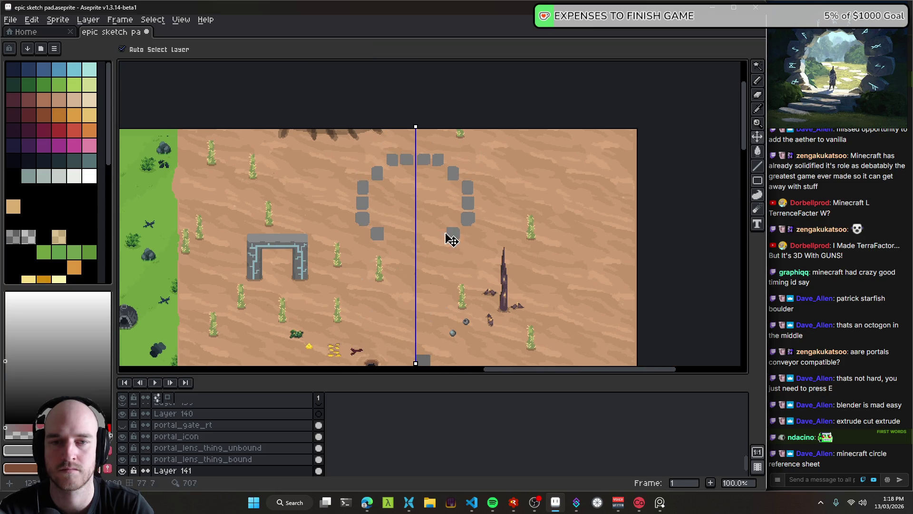
scroll(443, 223, up, 1)
scroll(476, 152, down, 1)
scroll(495, 199, down, 2)
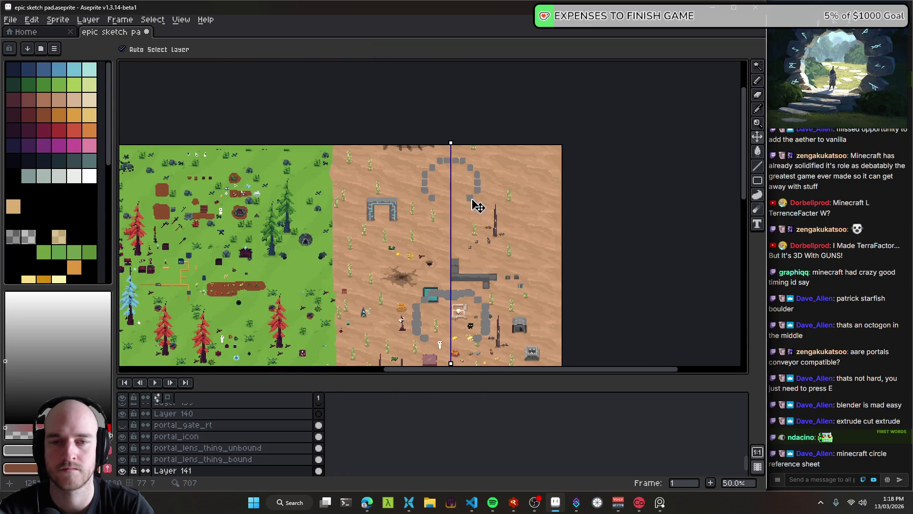
drag(450, 149, 448, 300)
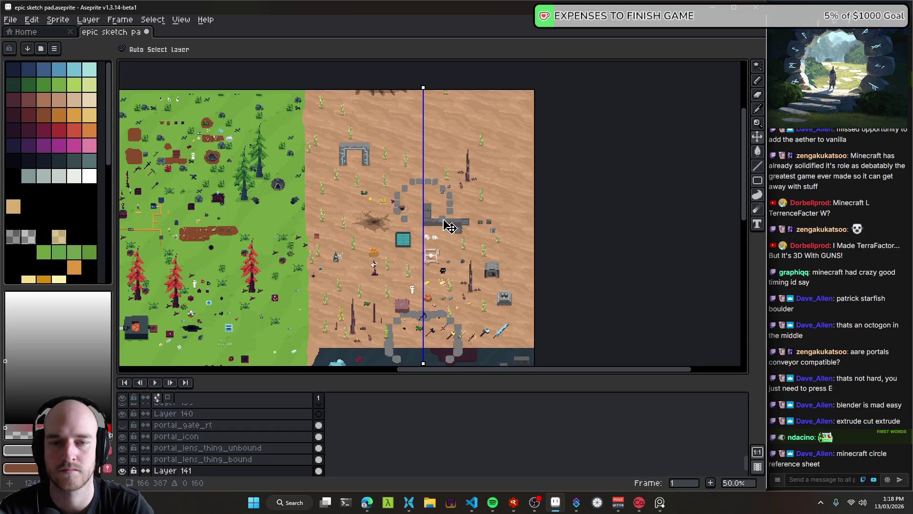
- Paint two more mirrored pairs of grey stones low on the new arch
scroll(428, 166, up, 3)
key(b)
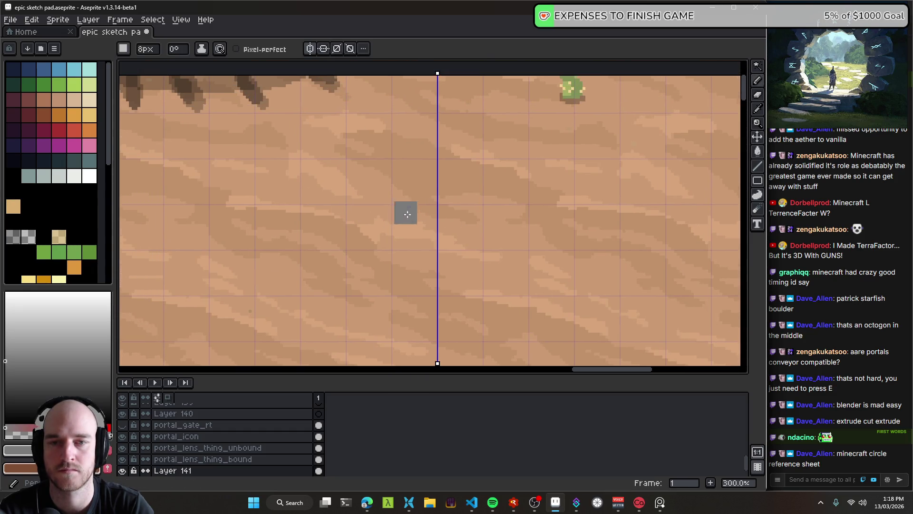
scroll(381, 219, down, 2)
scroll(338, 267, left, 1)
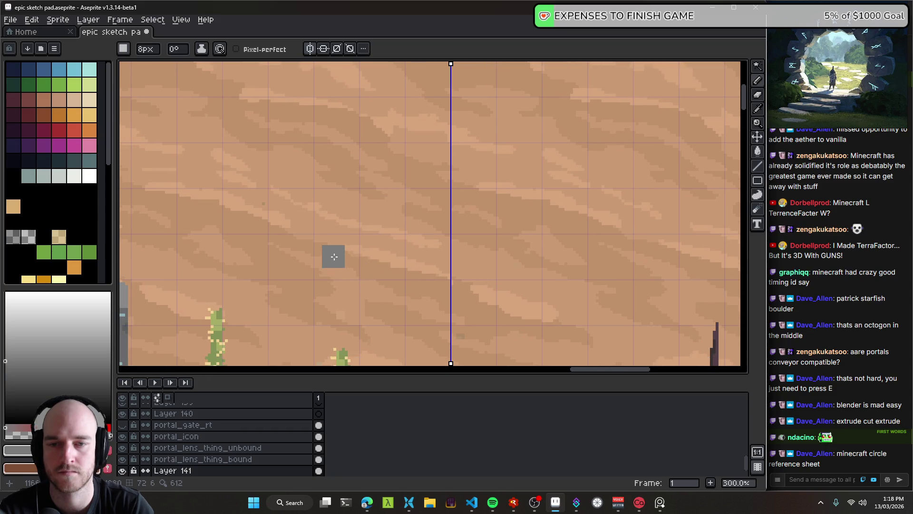
drag(341, 262, 336, 262)
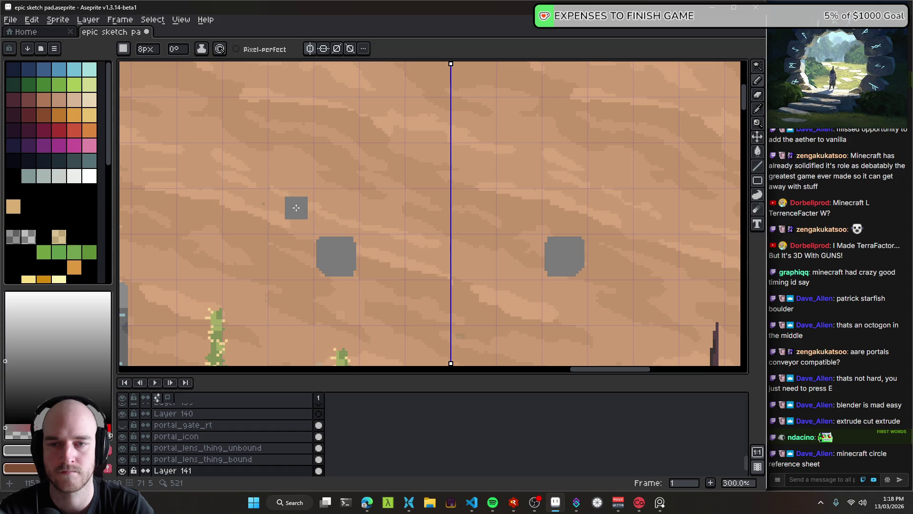
drag(294, 212, 298, 216)
- Add mirrored grey stones higher up, extending the pair near the top
scroll(298, 201, up, 2)
drag(300, 167, 296, 157)
scroll(311, 158, up, 2)
drag(336, 108, 339, 119)
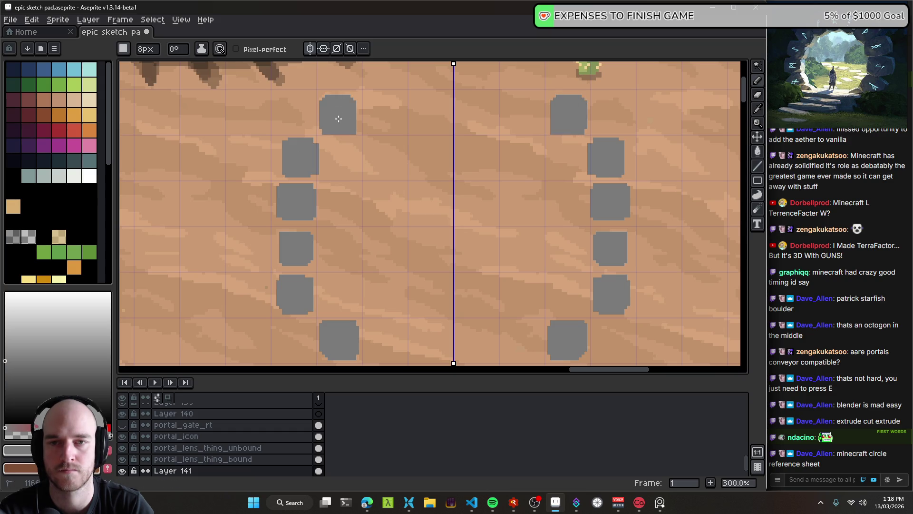
scroll(393, 122, up, 3)
click(378, 126)
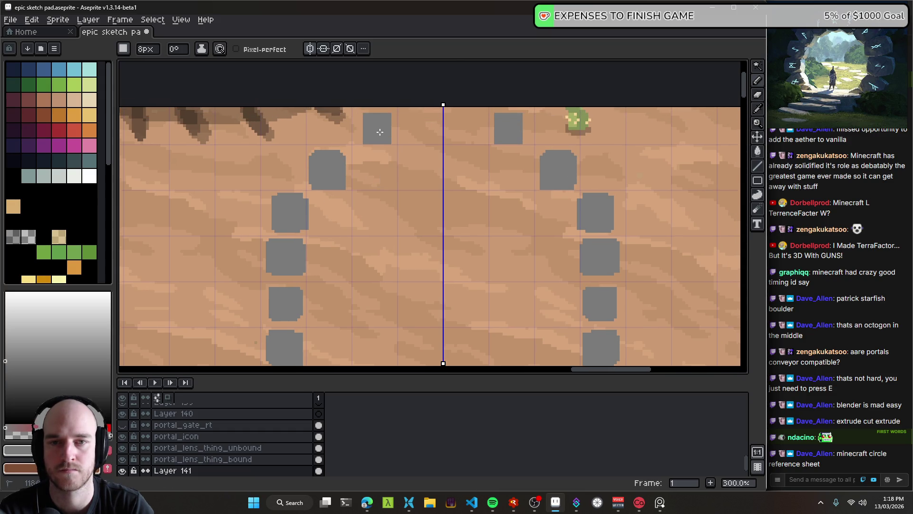
drag(411, 125, 424, 127)
scroll(455, 201, down, 1)
scroll(455, 201, down, 2)
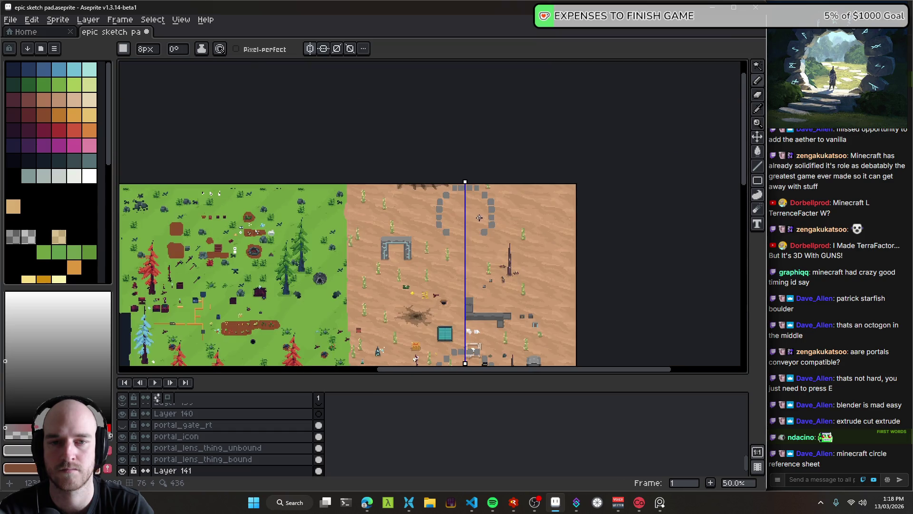
- Drag the pink square into the small gate as its magenta fill
scroll(461, 214, up, 2)
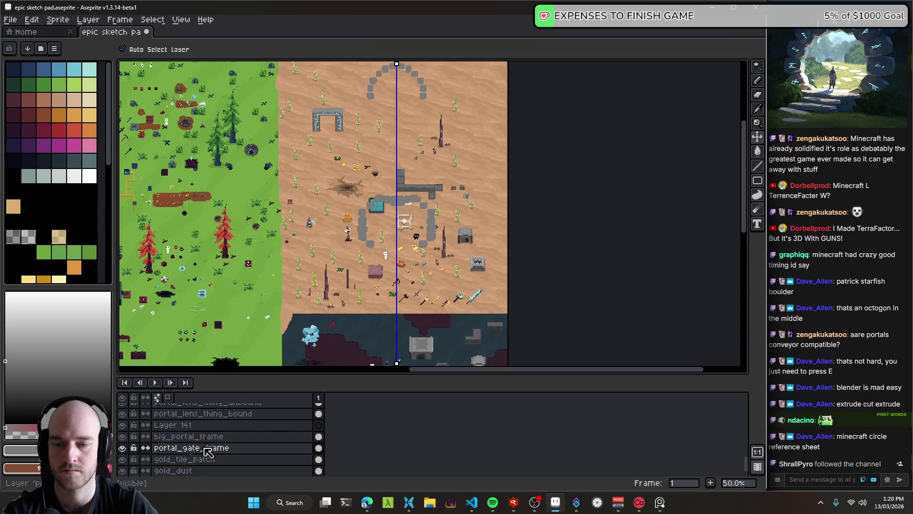
scroll(236, 454, down, 1)
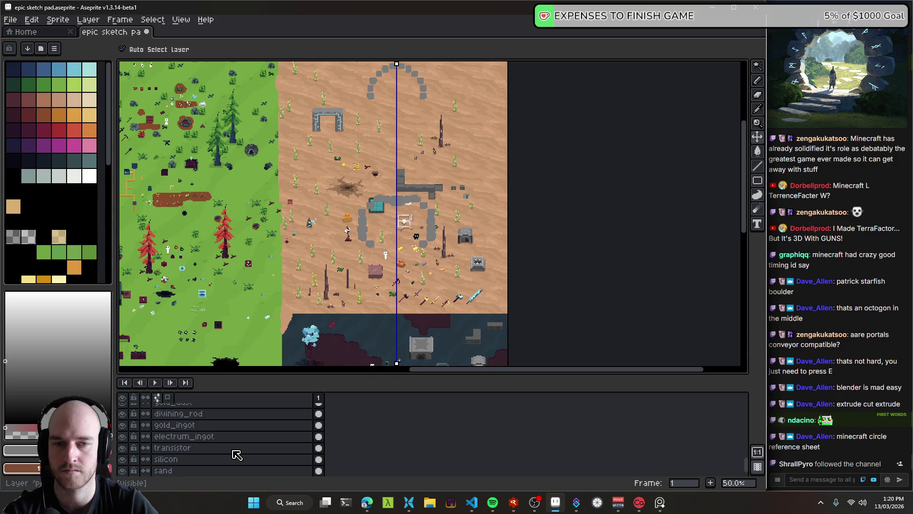
scroll(236, 455, down, 2)
scroll(235, 453, down, 1)
scroll(225, 455, down, 1)
scroll(219, 450, down, 1)
drag(488, 197, 325, 129)
- Sample the gate's magenta as the foreground colour and pan back to the big grey arch
scroll(325, 126, up, 5)
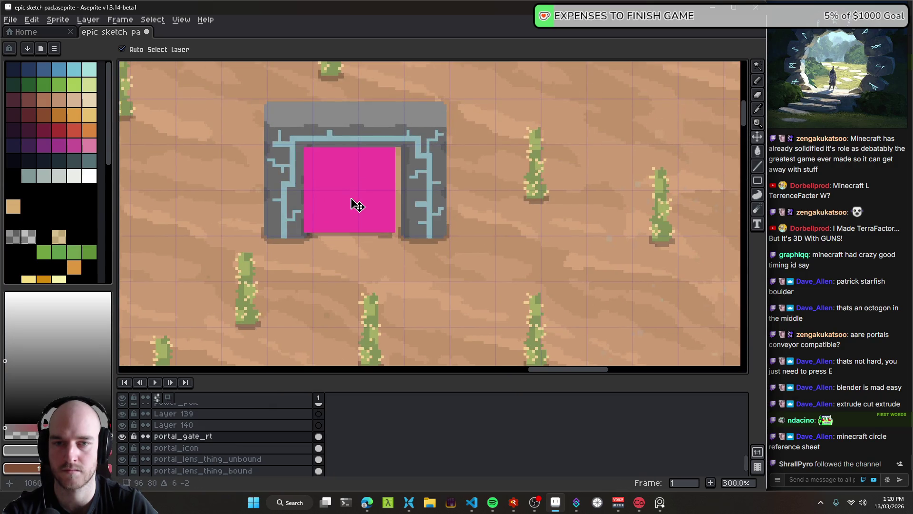
alt+click(350, 191)
drag(400, 196, 257, 177)
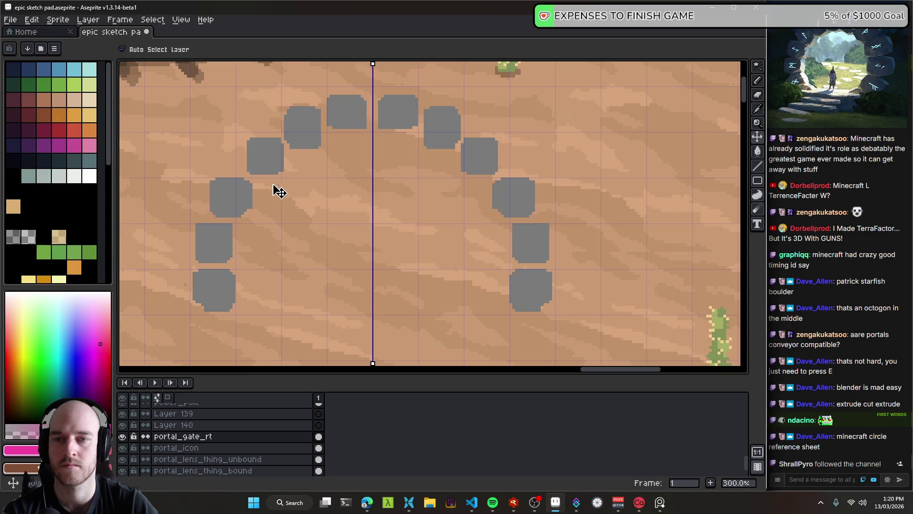
- On Layer 141, pencil mirrored pink beside the arch's lower grey stones
click(270, 171)
click(219, 457)
key(b)
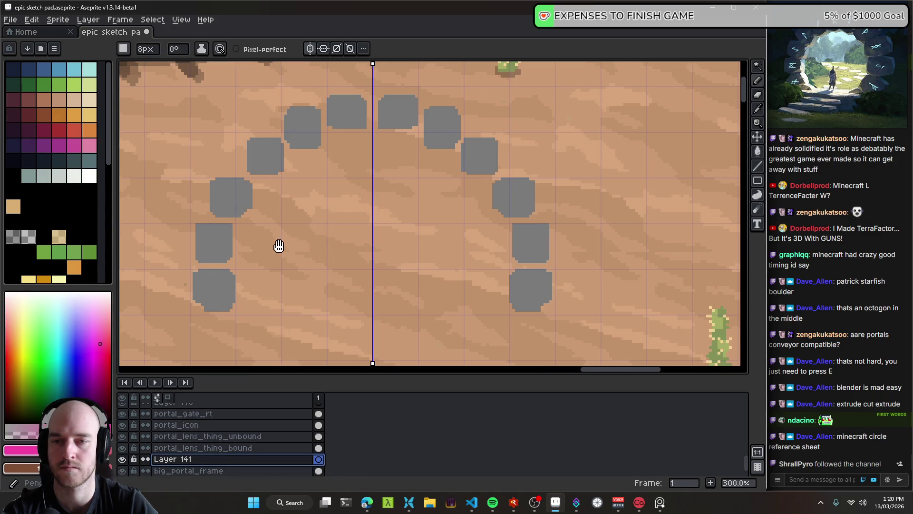
drag(277, 245, 290, 246)
click(267, 288)
drag(268, 288, 254, 304)
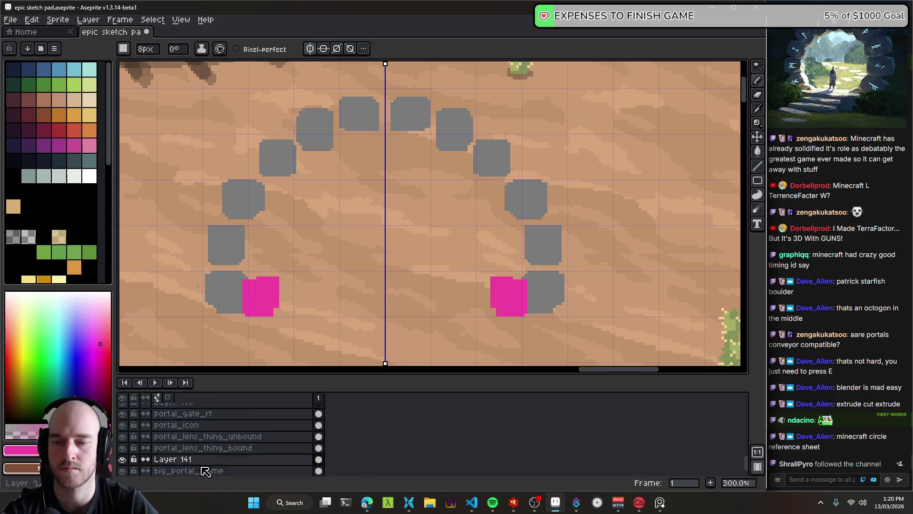
- Move Layer 141 below big_portal_frame and close the arch's bottom with a pink stroke
scroll(195, 457, down, 1)
drag(195, 450, 204, 468)
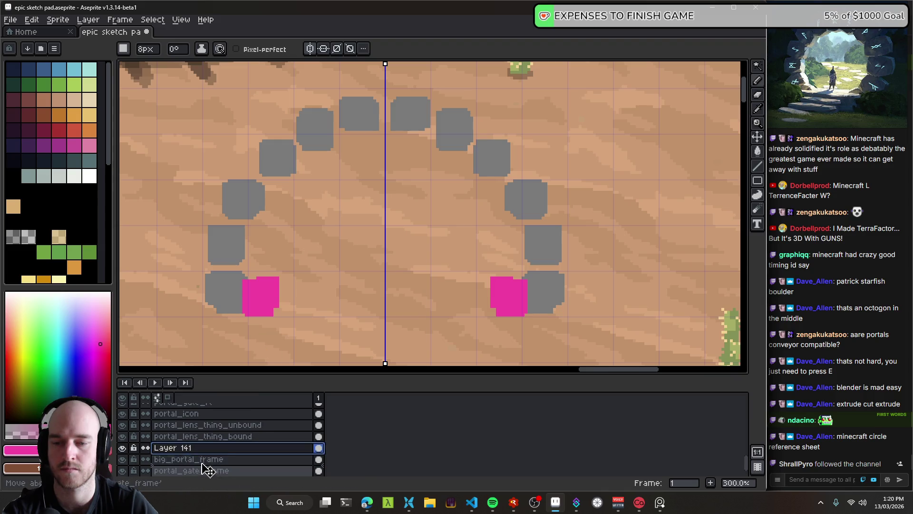
mouse_move(286, 314)
mouse_down()
mouse_move(298, 300)
mouse_move(252, 286)
mouse_move(272, 210)
mouse_move(347, 157)
mouse_move(283, 247)
mouse_move(273, 296)
mouse_move(381, 309)
mouse_up()
key(ctrl+z)
key(ctrl+z)
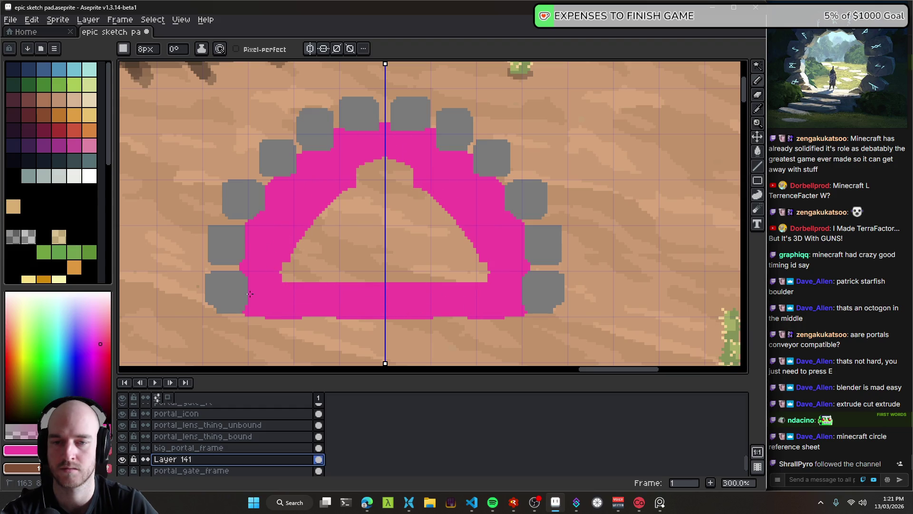
drag(290, 291, 333, 224)
- Bucket-fill the arch interior with magenta, checking it with undo and redo
key(g)
click(352, 267)
drag(352, 267, 389, 243)
key(b)
key(ctrl+z)
key(ctrl+y)
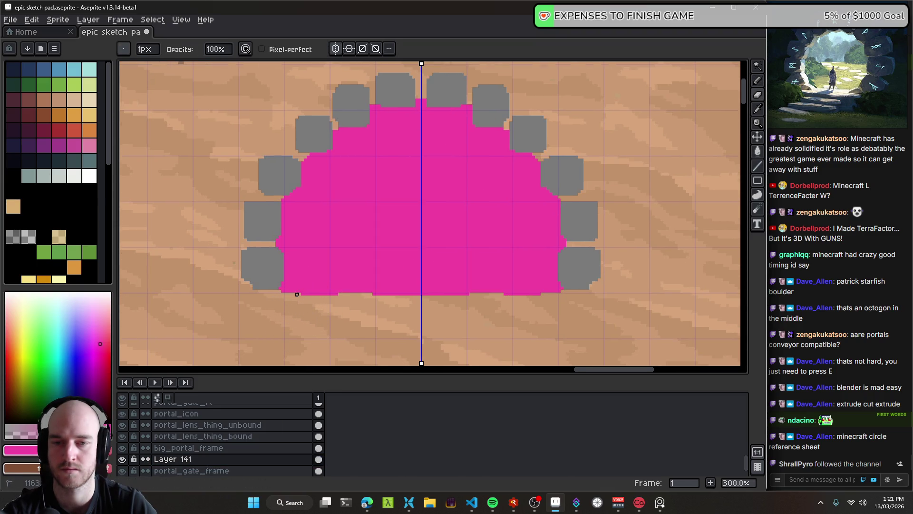
- Cycle through fill, eraser and pencil tools, ending on the 8 px pencil
key(g)
key(b)
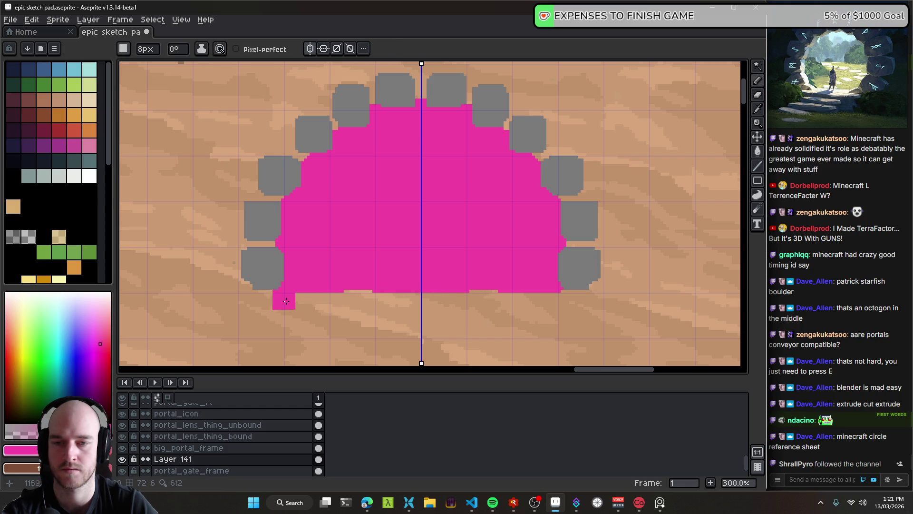
key(e)
scroll(280, 296, up, 2)
scroll(291, 306, down, 4)
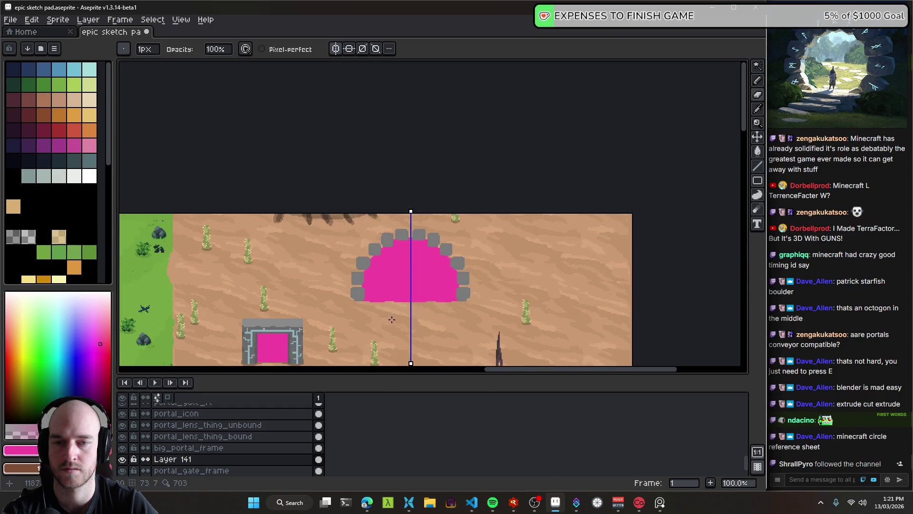
scroll(416, 313, up, 2)
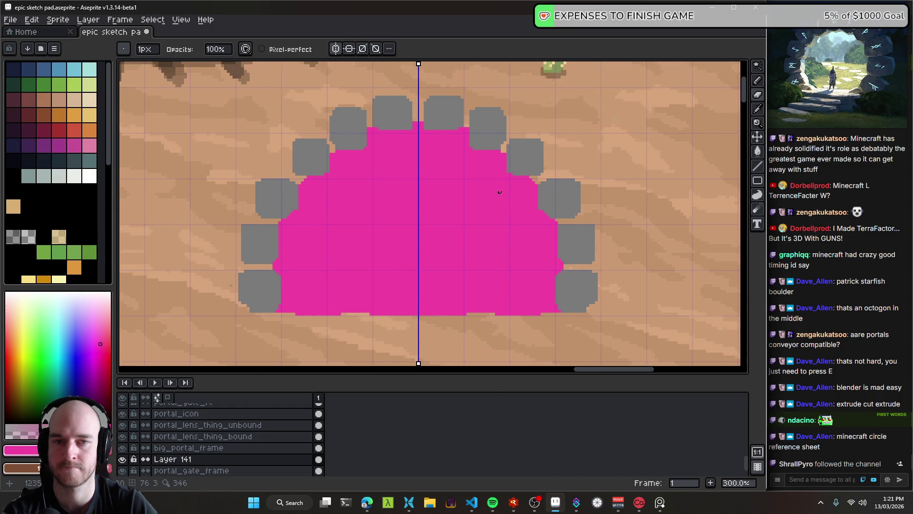
key(b)
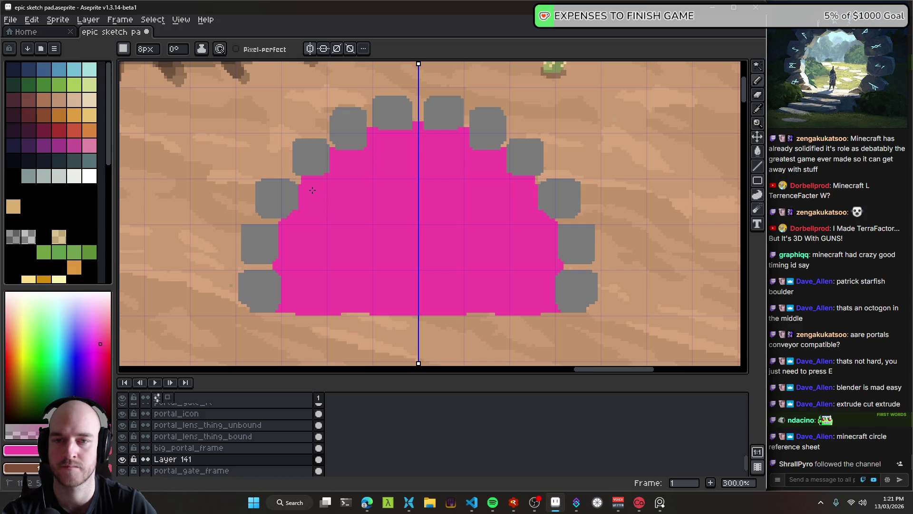
- On big_portal_frame, sample the stone grey and Magic Wand-select all the grey stone blocks
ctrl+click(316, 163)
alt+click(310, 154)
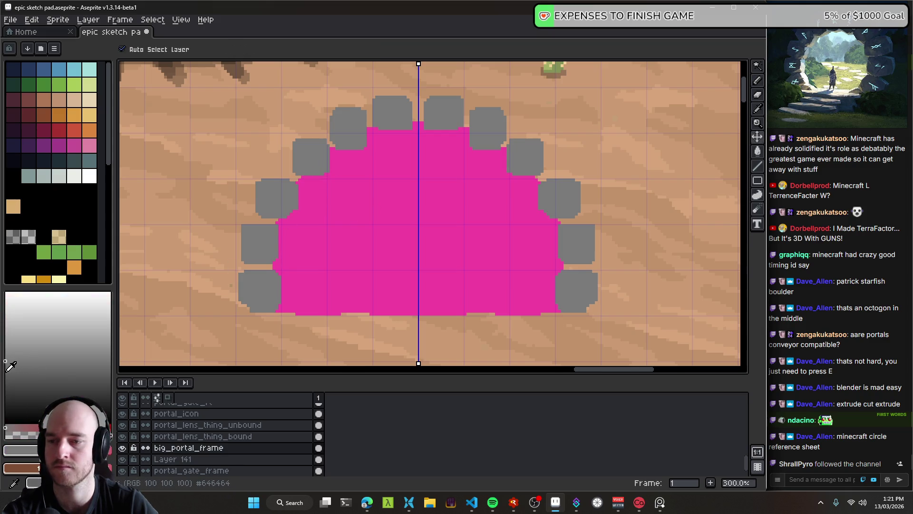
key(w)
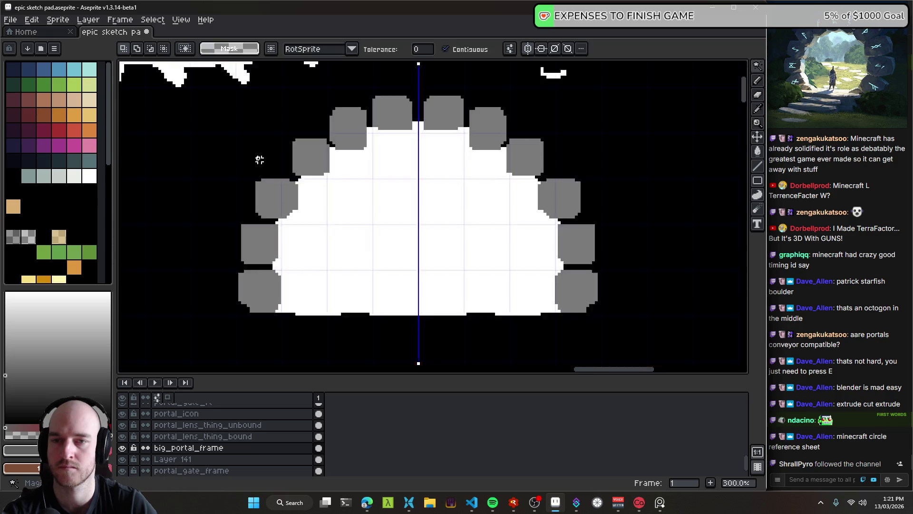
click(300, 177)
key(b)
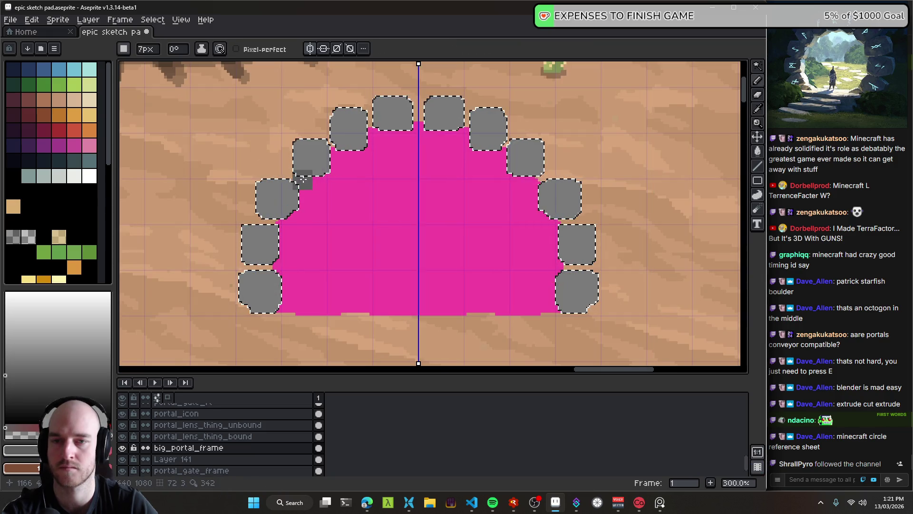
- Paint darker grey into the gaps between the left, lower-left and top stones, then deselect
drag(291, 176, 329, 141)
drag(263, 217, 267, 219)
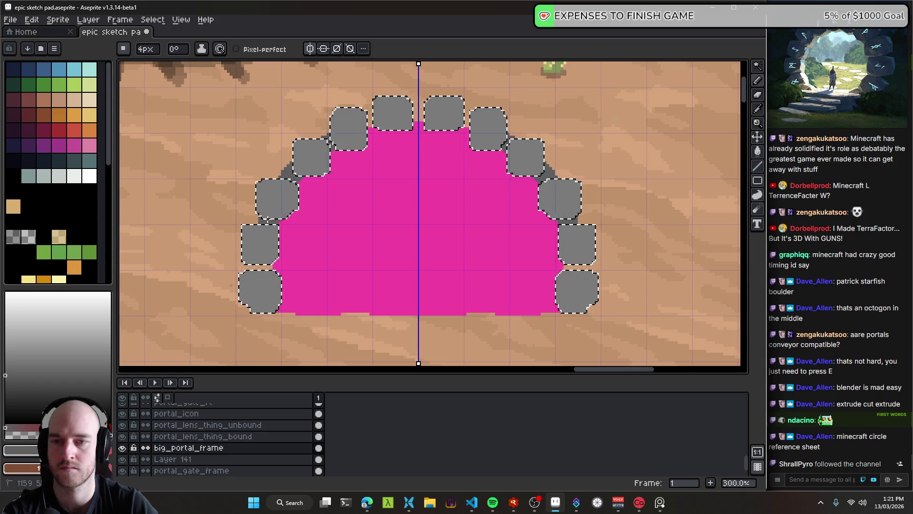
drag(267, 269, 272, 272)
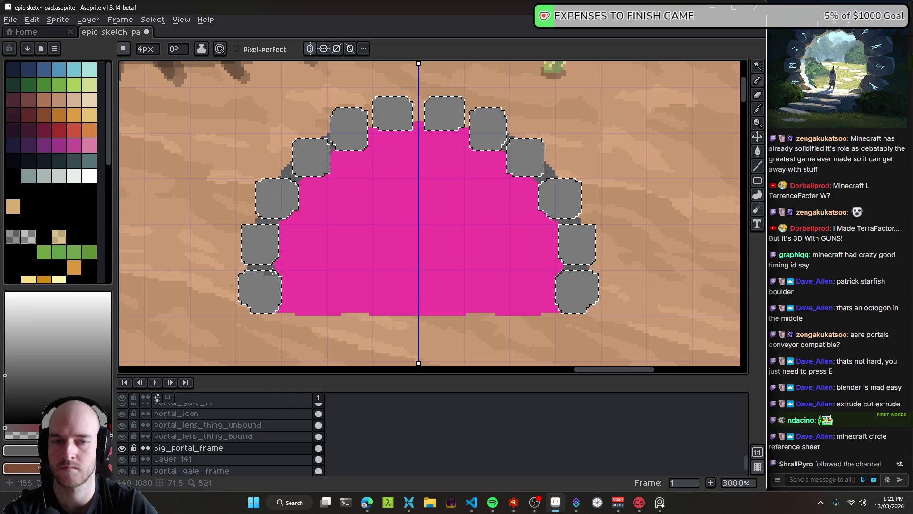
click(418, 119)
key(ctrl+d)
scroll(477, 227, down, 1)
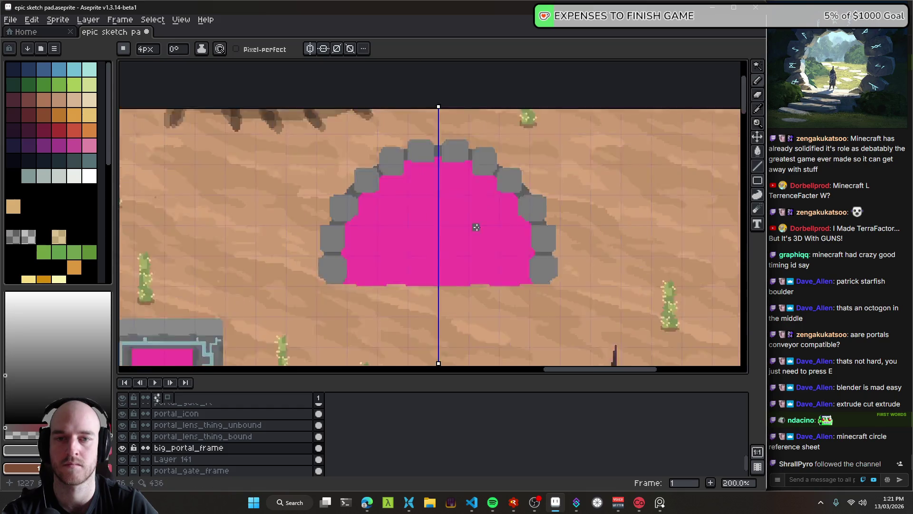
scroll(476, 227, down, 1)
scroll(466, 239, up, 1)
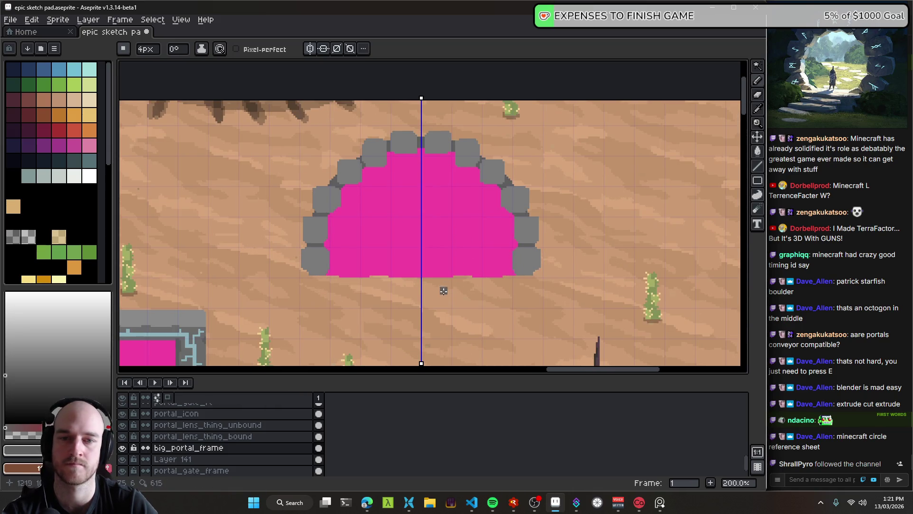
scroll(414, 263, down, 1)
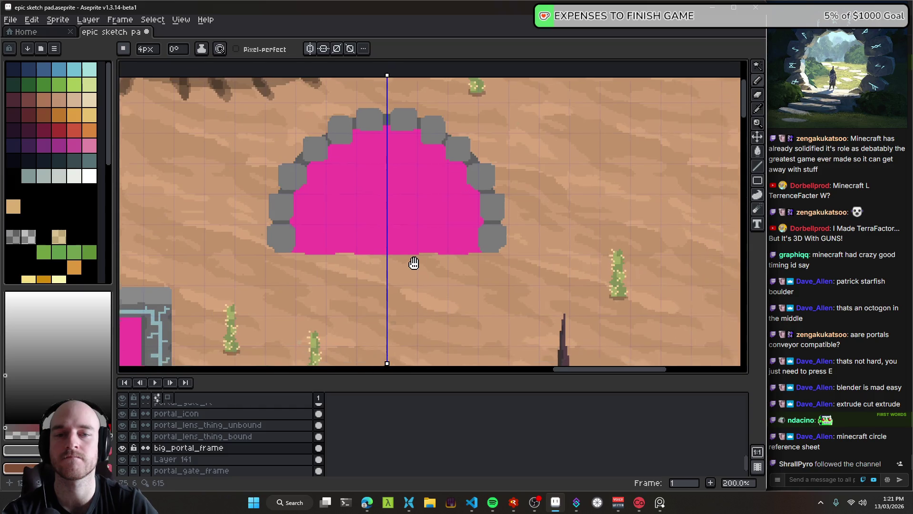
scroll(369, 271, up, 1)
scroll(352, 269, up, 1)
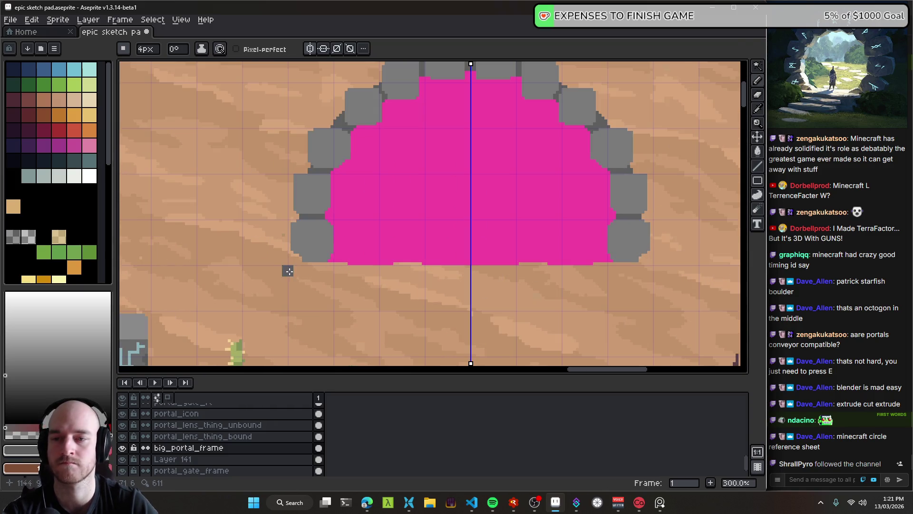
scroll(286, 268, up, 1)
- Magic Wand-select the grey frame and pencil brown shadows beneath the bottom stones
key(v)
scroll(304, 247, right, 2)
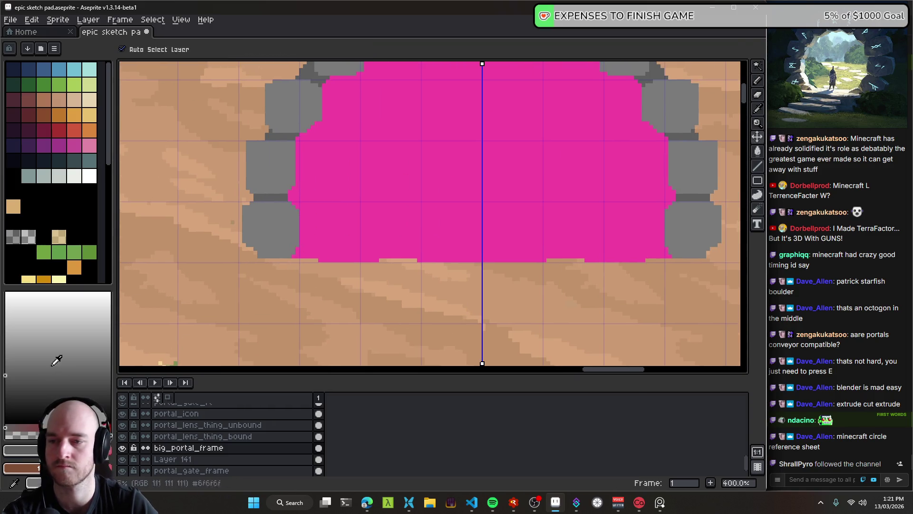
key(w)
click(253, 256)
key(b)
drag(239, 251, 284, 260)
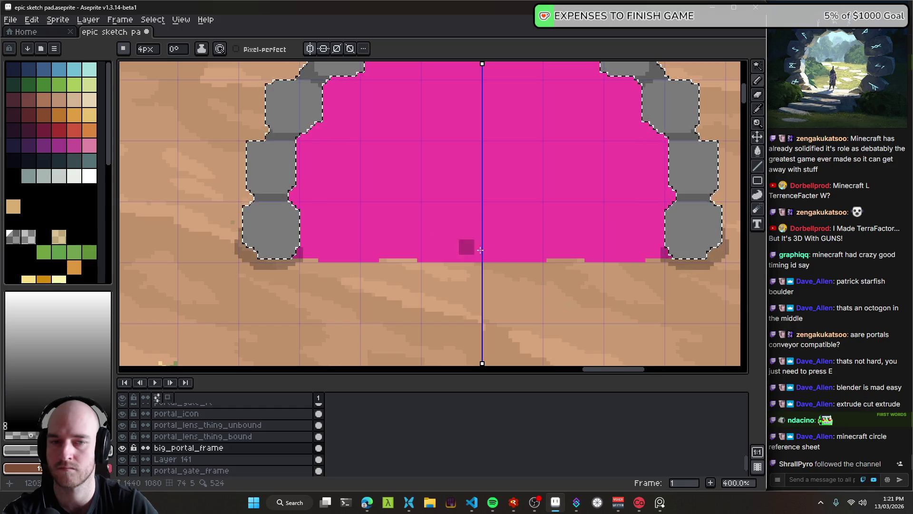
scroll(593, 283, right, 5)
scroll(593, 283, down, 3)
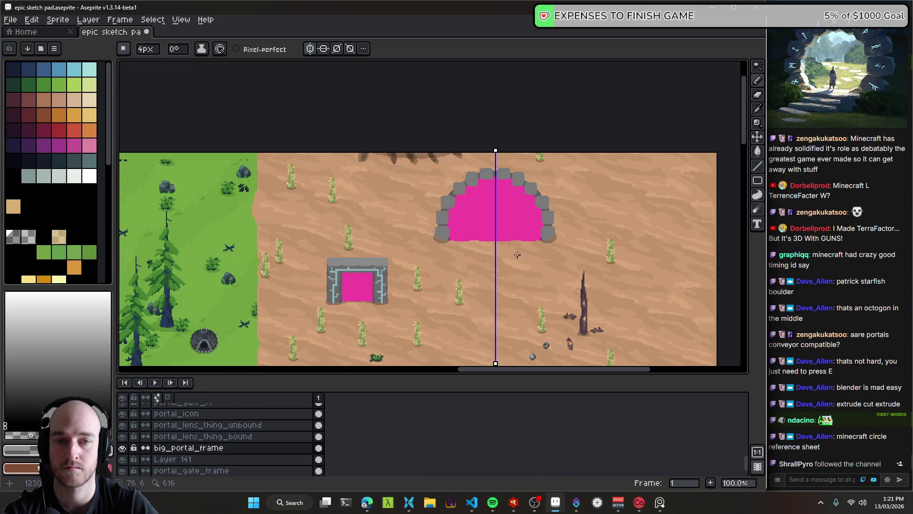
scroll(340, 206, up, 2)
- Magic Wand-select the grey frame stones and undo the stray pencil stroke
key(w)
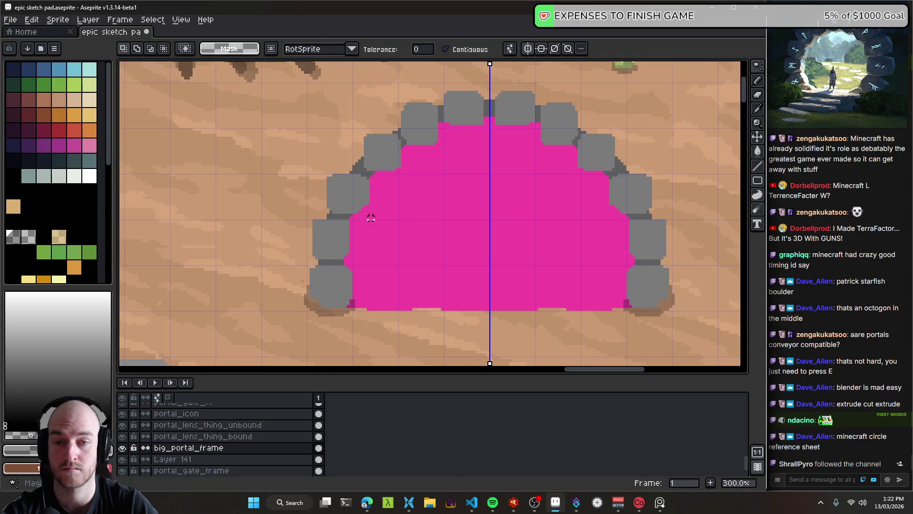
click(344, 230)
key(ctrl+z)
key(z)
key(b)
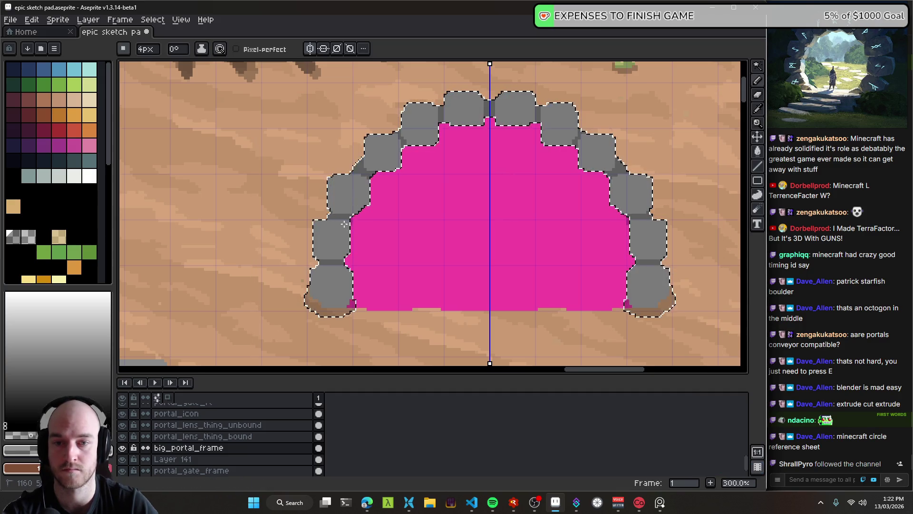
- Dot dark magenta along the arch's inner edge up to the top centre, then deselect
click(373, 179)
click(405, 149)
click(444, 126)
click(495, 120)
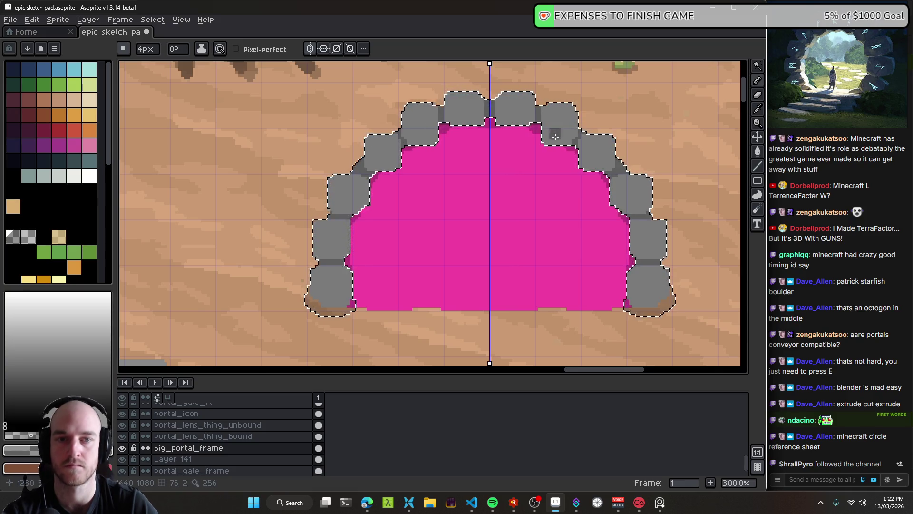
scroll(563, 163, down, 1)
key(ctrl+d)
scroll(538, 232, down, 2)
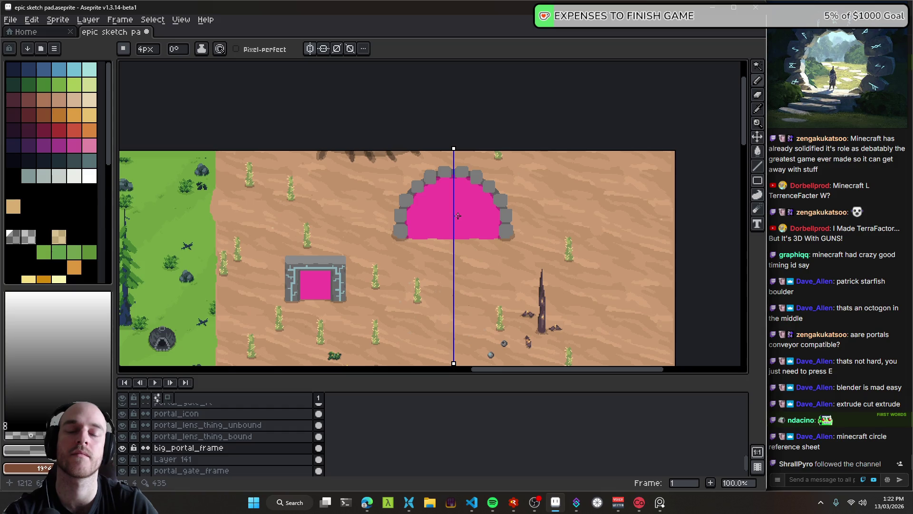
scroll(454, 195, up, 2)
scroll(516, 210, up, 1)
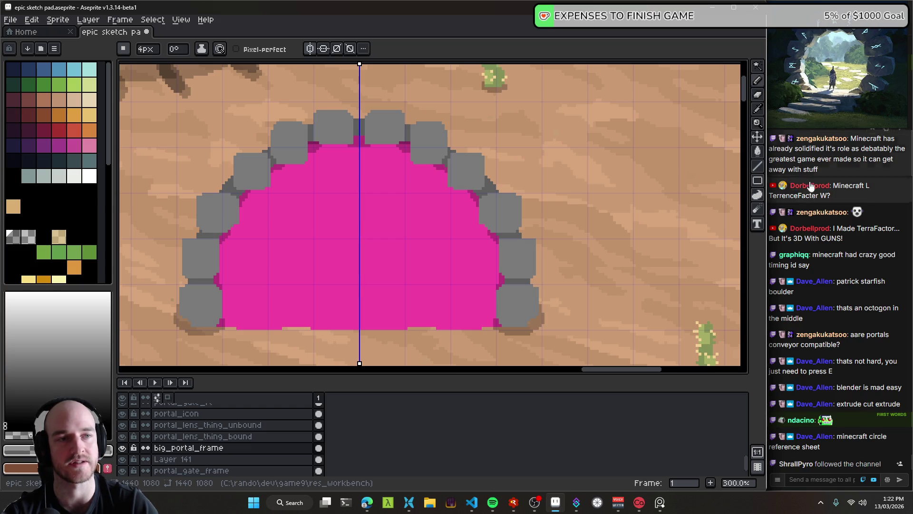
click(854, 97)
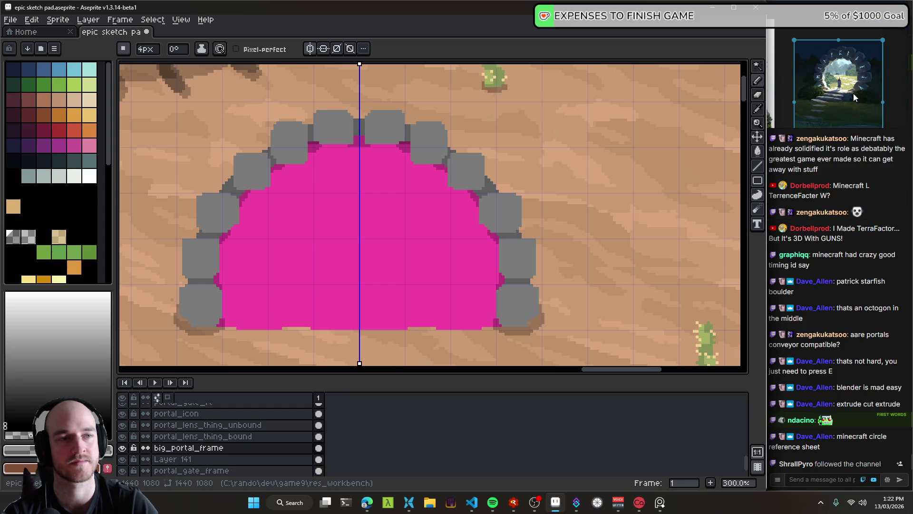
scroll(847, 88, up, 3)
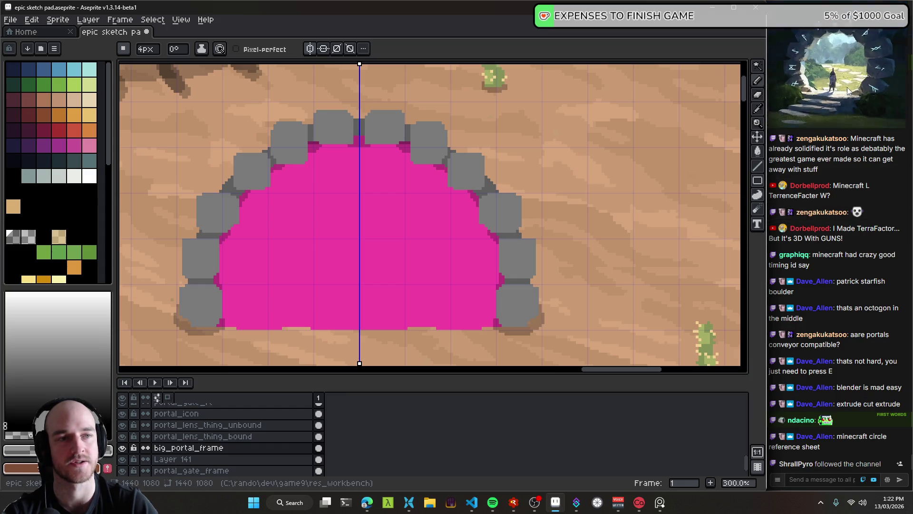
scroll(596, 181, down, 3)
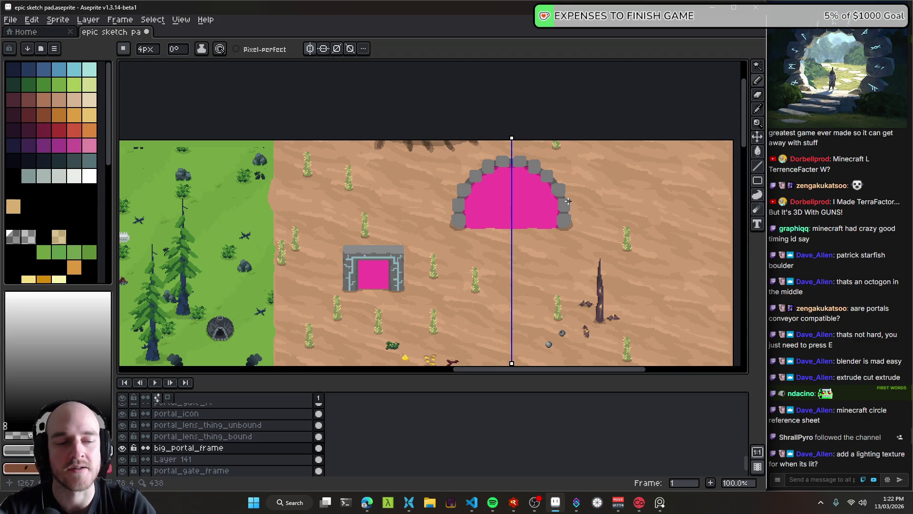
scroll(520, 223, right, 3)
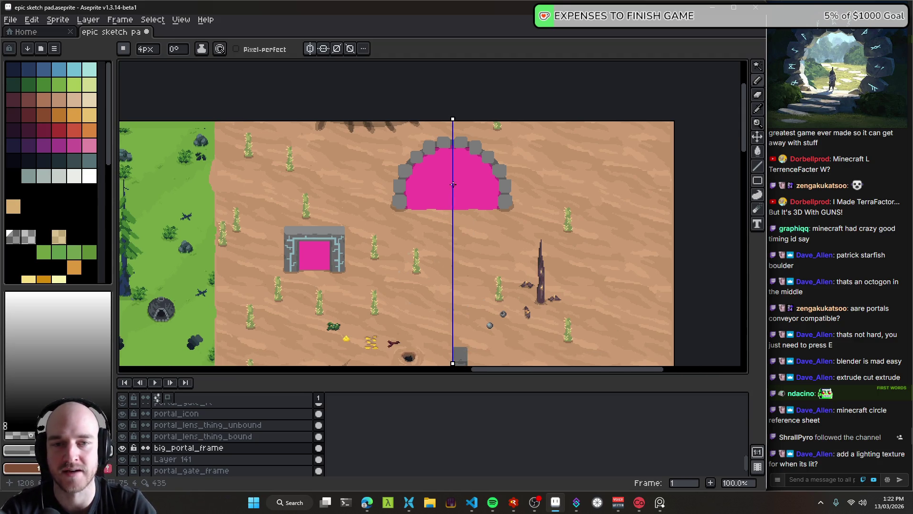
- Centre the portal, try shifting the magenta fill right, then undo the move
scroll(443, 204, up, 1)
mouse_move(405, 148)
mouse_down()
mouse_move(326, 170)
mouse_move(387, 213)
mouse_move(340, 167)
mouse_up()
scroll(333, 185, up, 1)
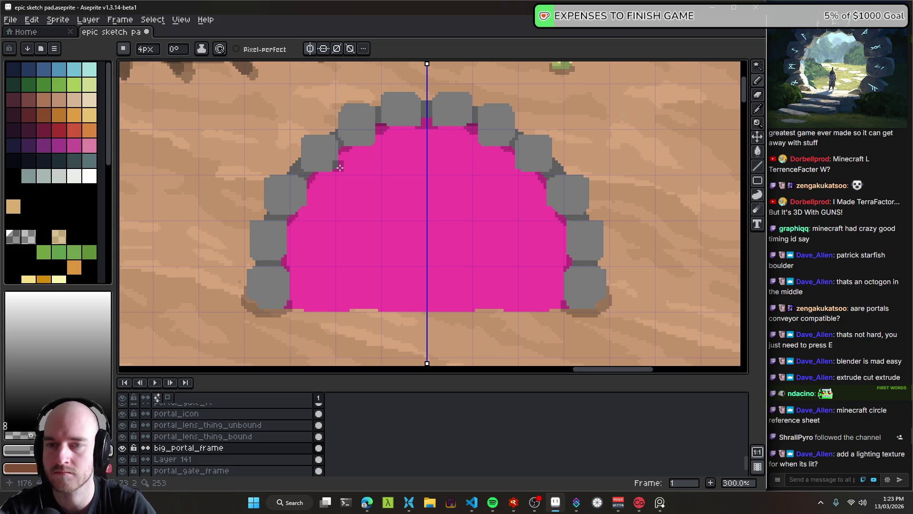
drag(372, 226, 473, 235)
key(ctrl+z)
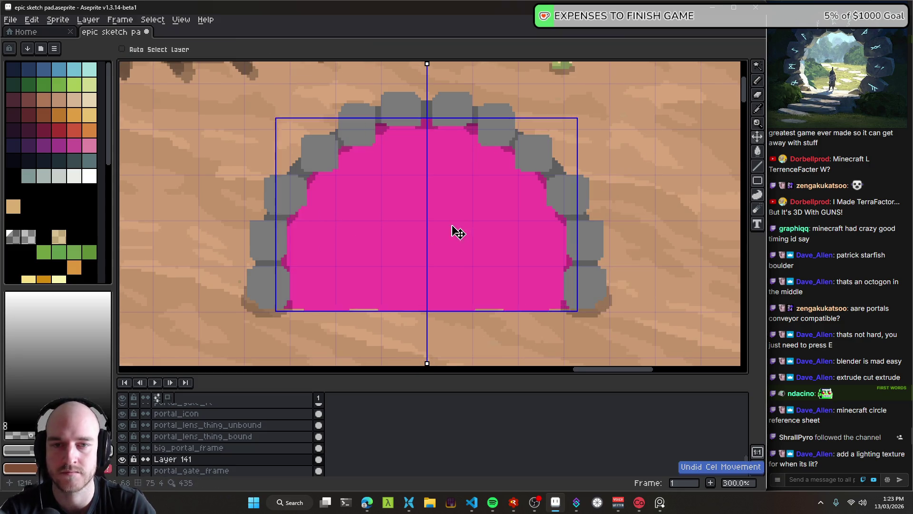
- Hide Layer 141 with Shift+X and zoom out to show the whole portal scene
scroll(388, 252, down, 2)
key(shift+x)
scroll(388, 250, up, 2)
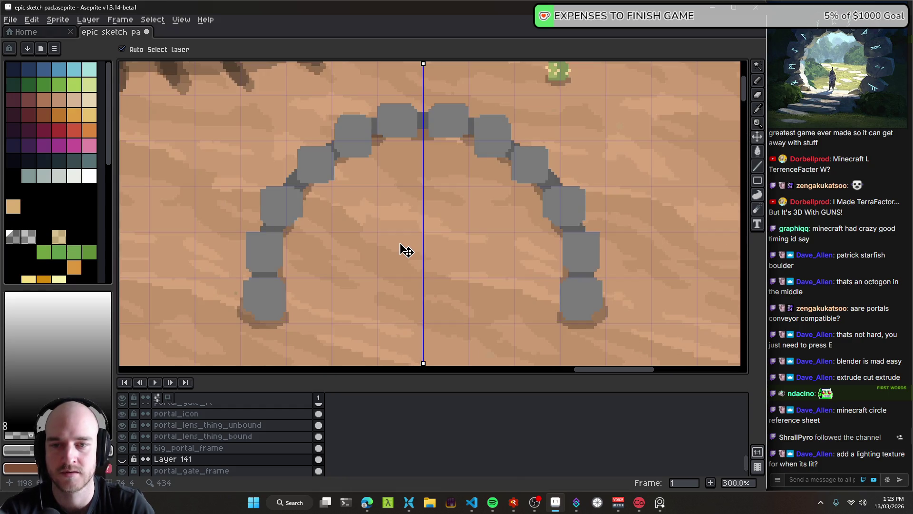
scroll(407, 251, down, 1)
scroll(409, 252, down, 1)
drag(414, 257, 410, 235)
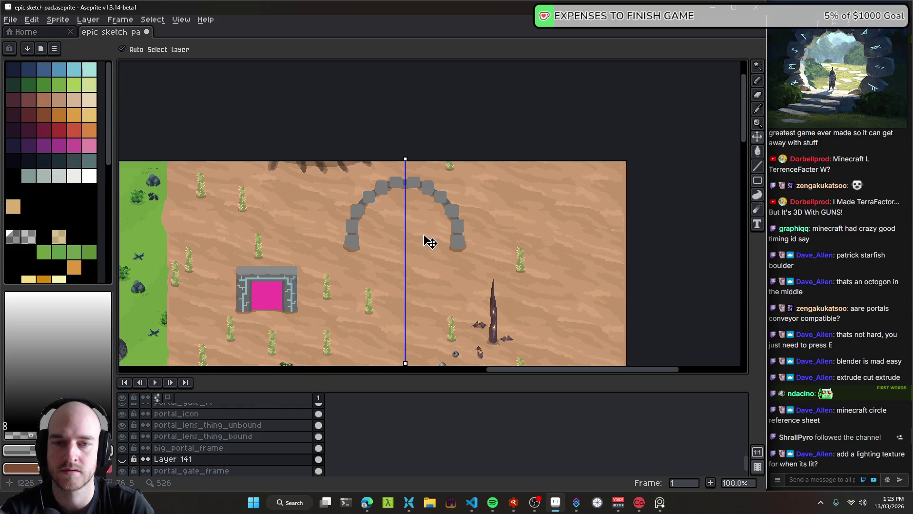